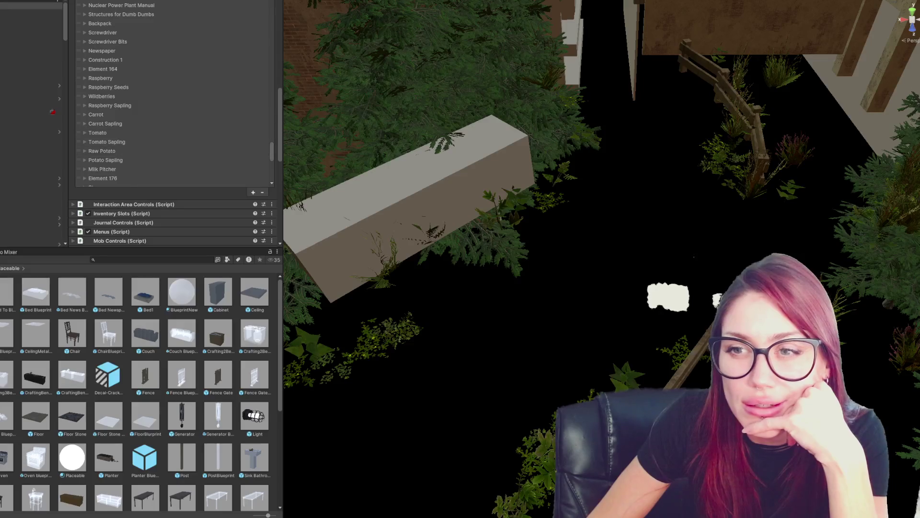
scroll(172, 125, up, 10)
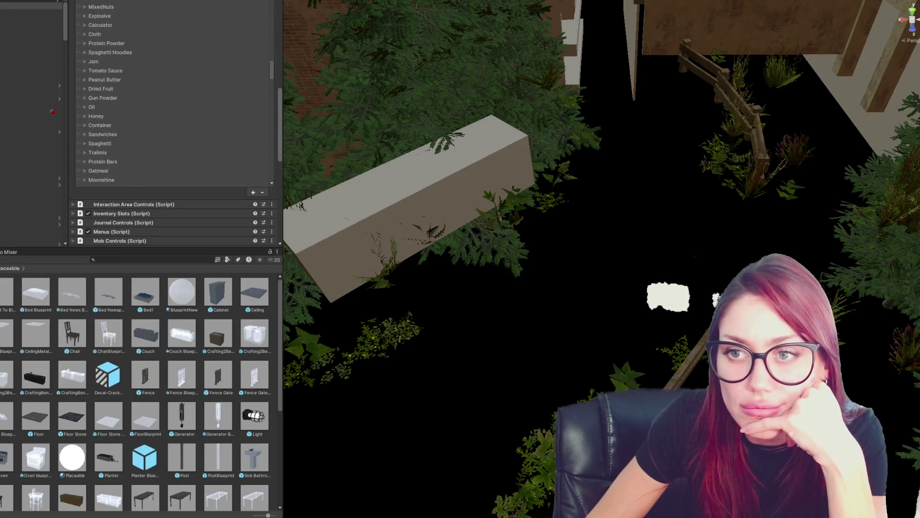
- Collapse the Item List script and expand the Shop Controls settings
click(114, 98)
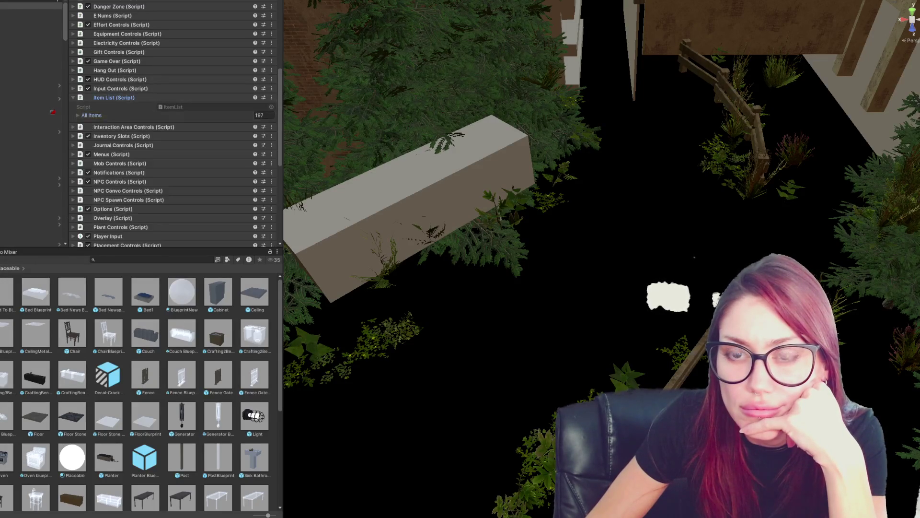
scroll(172, 125, down, 10)
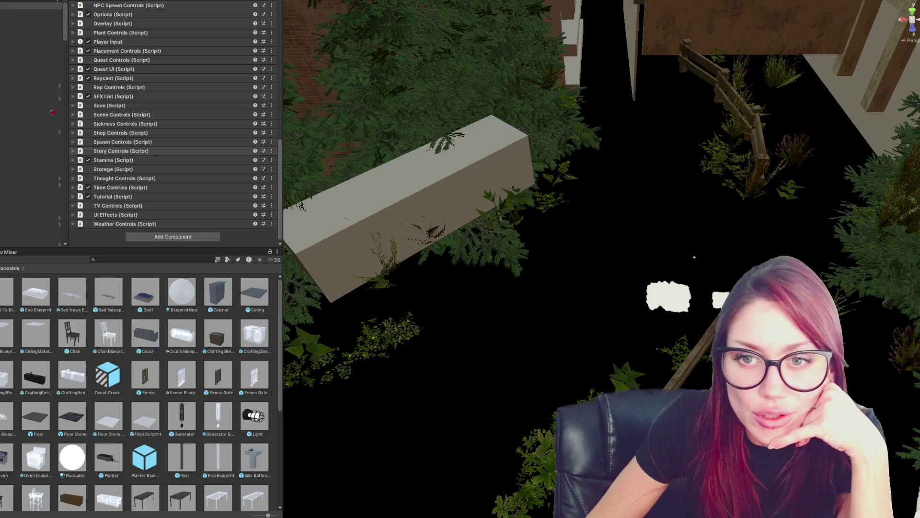
click(121, 133)
scroll(143, 133, down, 5)
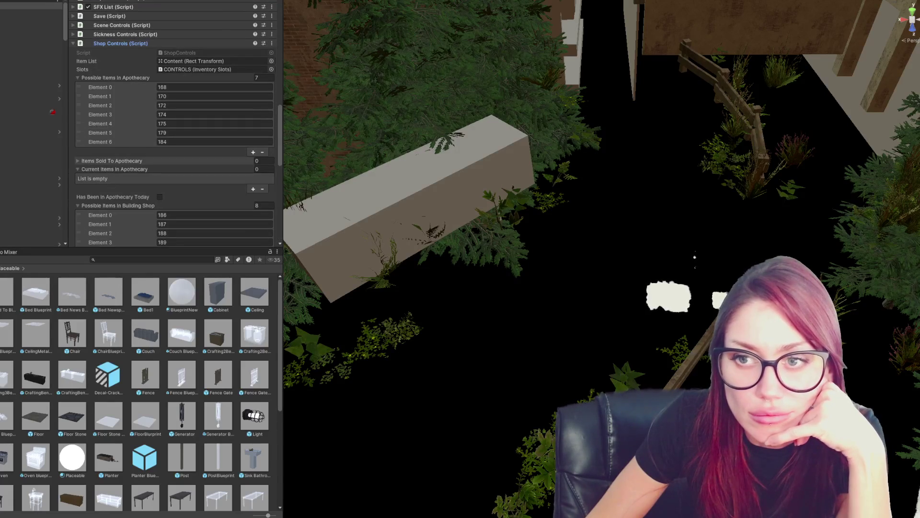
- Add new entries to the Apothecary items list, starting Element 7 at 194
click(253, 152)
click(192, 151)
text(194)
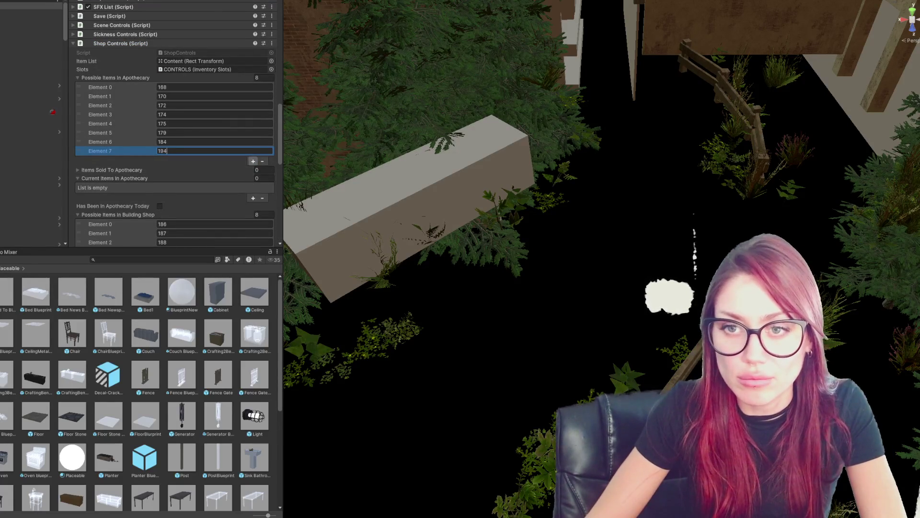
click(262, 161)
click(254, 152)
click(254, 161)
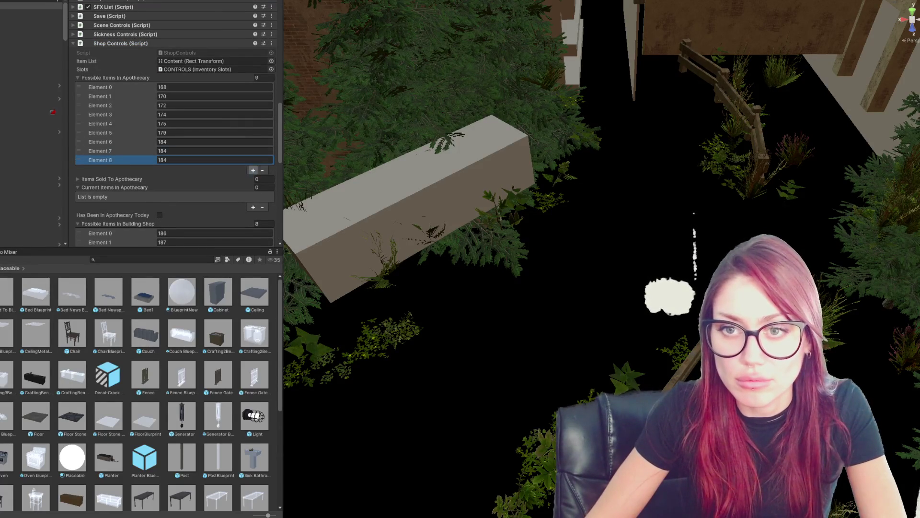
click(253, 170)
- Enter 194, 195 and 196 into the new Apothecary elements
click(192, 151)
text(194)
key(Tab)
text(195)
key(Tab)
text(196)
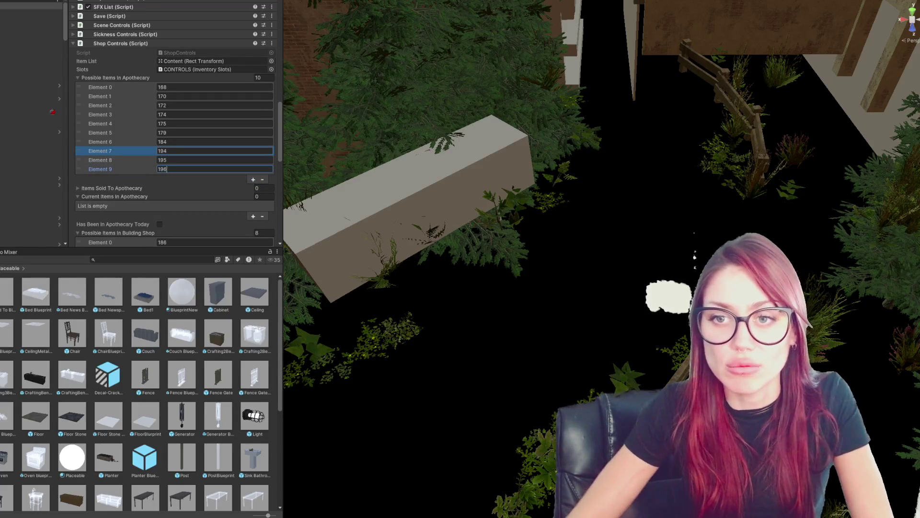
scroll(175, 125, down, 3)
key(shift+Tab)
key(shift+Tab)
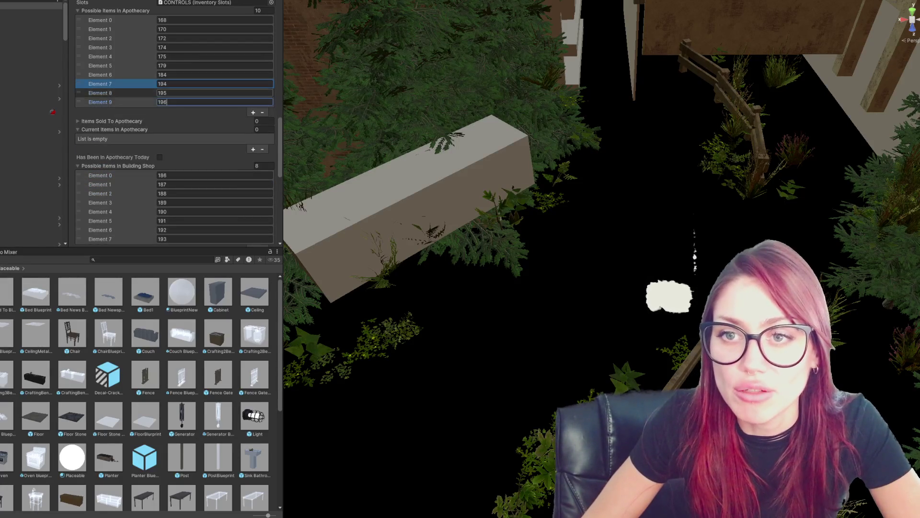
scroll(175, 125, down, 2)
- Add three Building Shop elements with values 194, 195 and 196
click(253, 204)
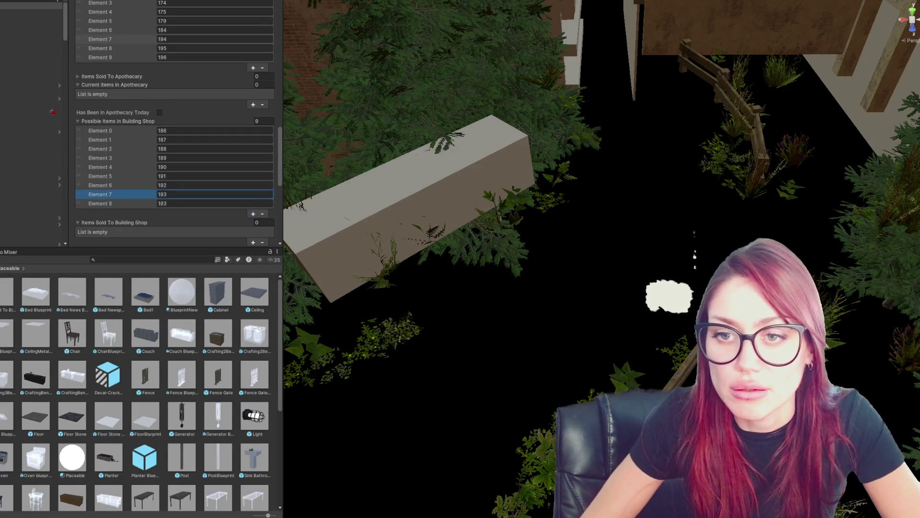
key(Tab)
text(194)
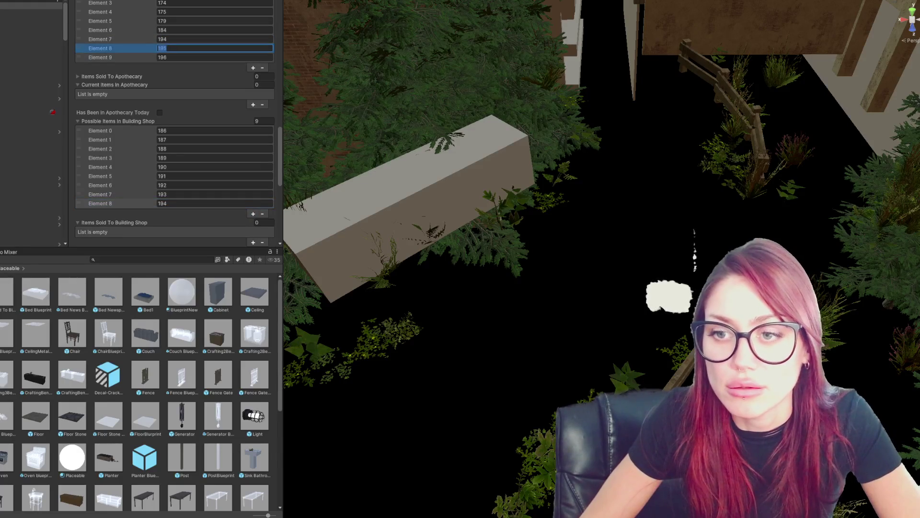
click(253, 214)
text(195)
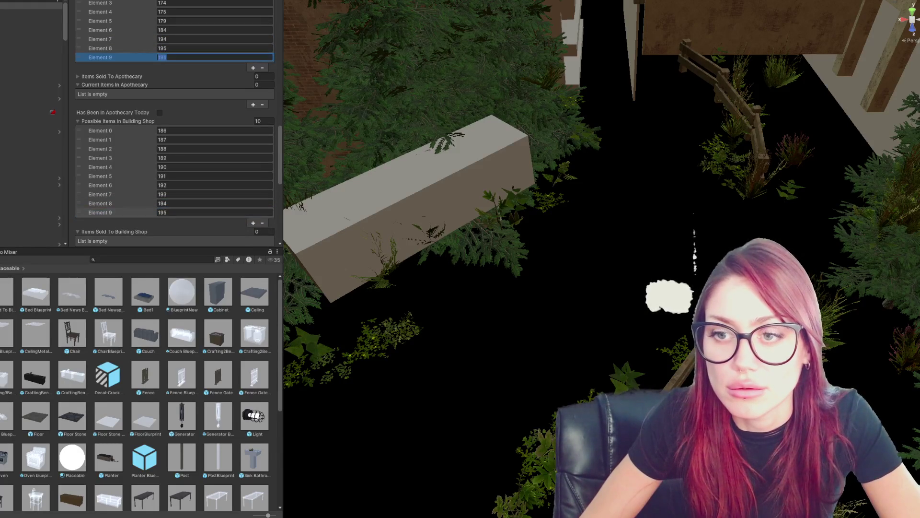
click(253, 222)
text(196)
key(Return)
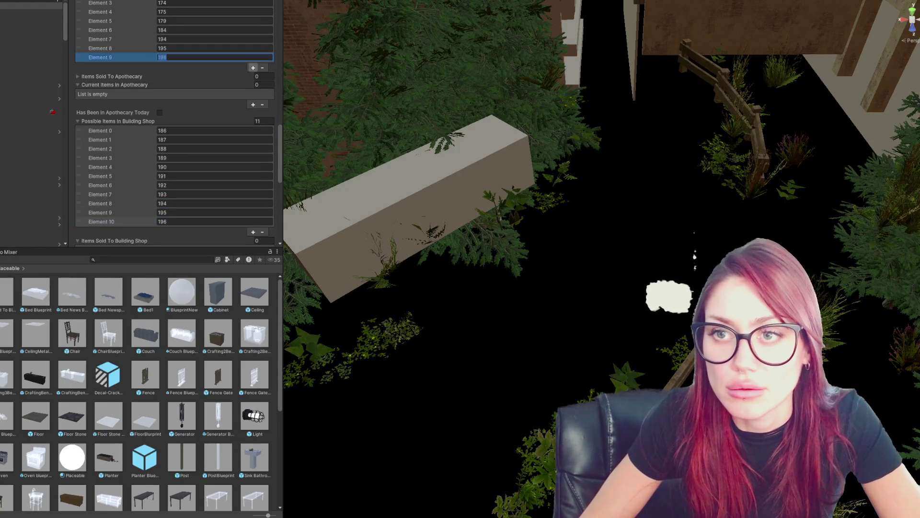
- Remove the extra entries from the Apothecary items list
scroll(175, 144, down, 1)
click(100, 39)
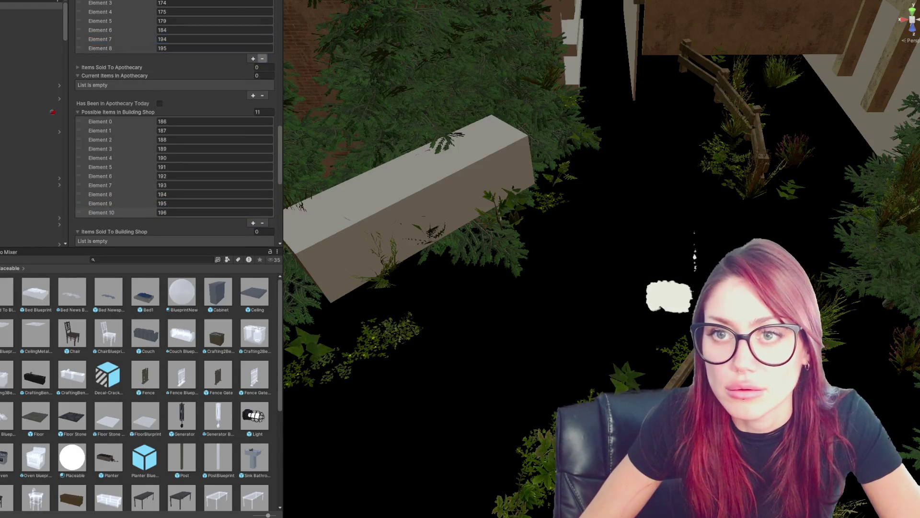
click(263, 59)
click(262, 50)
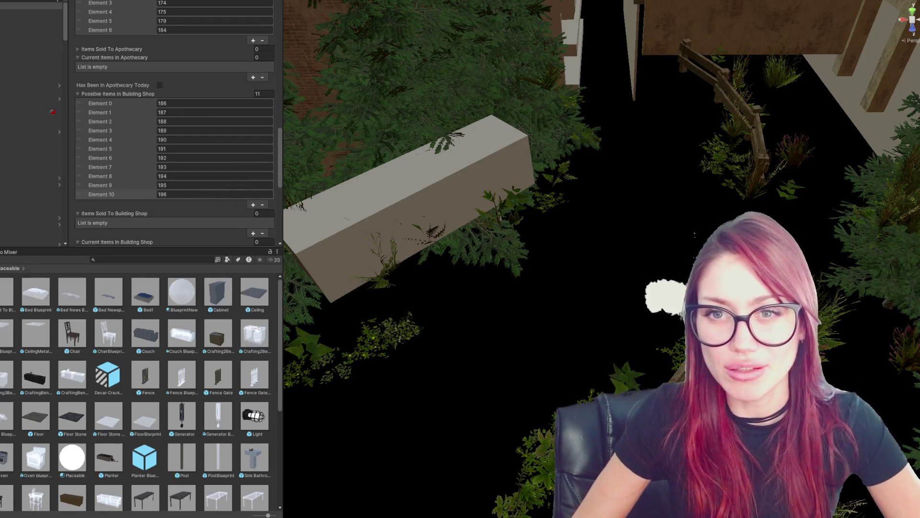
- Fold away the Shop Controls (Script) component and scroll down the script list
scroll(175, 123, up, 1)
scroll(175, 124, up, 3)
click(115, 67)
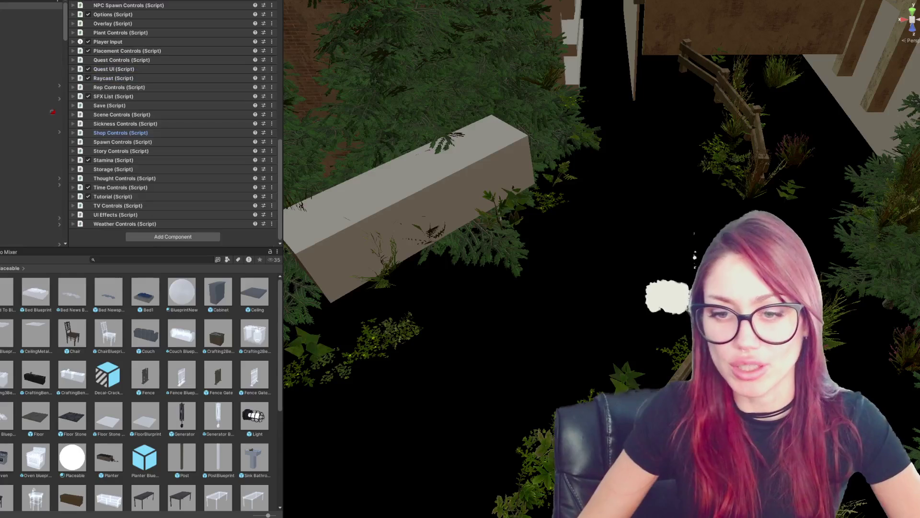
scroll(139, 391, down, 4)
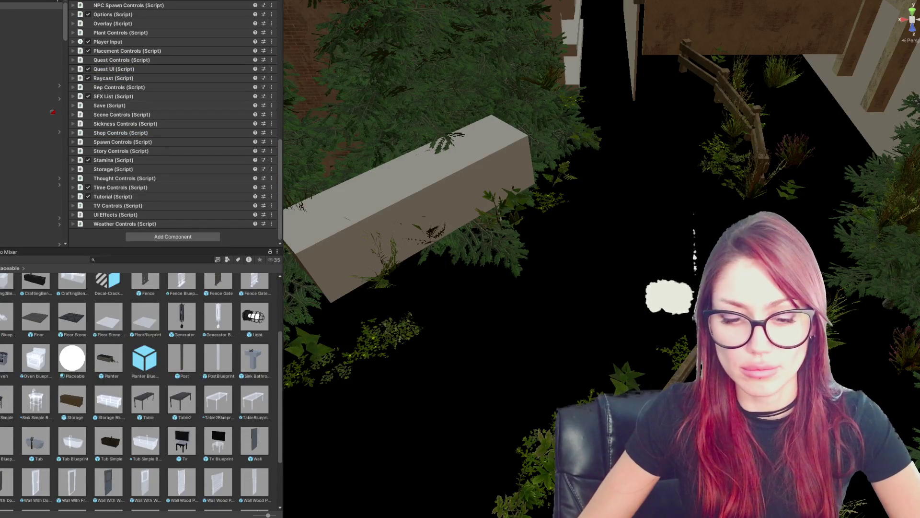
- Set the Booklet_Light prefab's Item Num to 194
scroll(144, 384, up, 2)
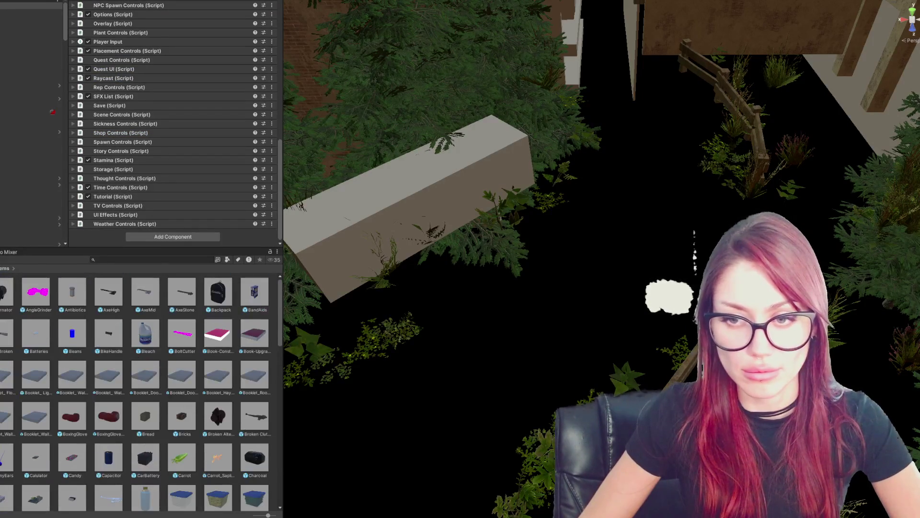
click(145, 376)
click(36, 417)
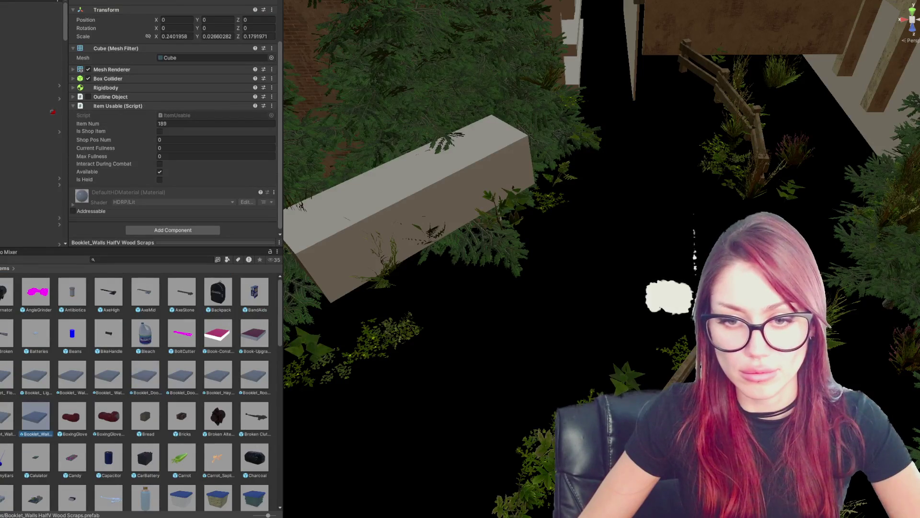
click(36, 376)
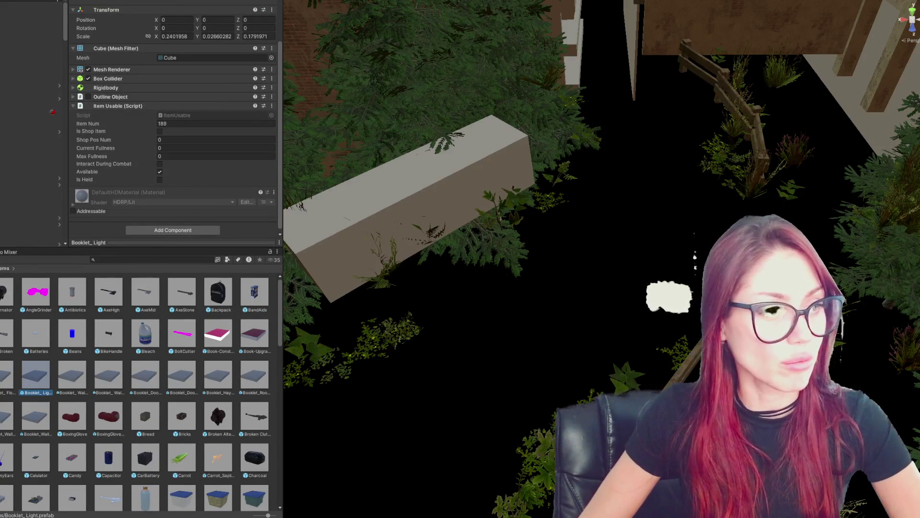
click(215, 124)
text(194)
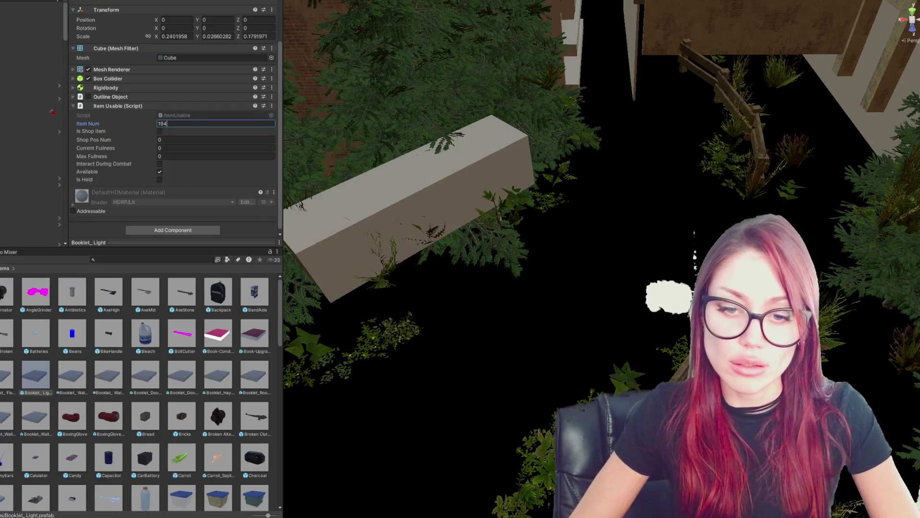
- Set the Booklet_Storage prefab's Item Num to 195
click(36, 379)
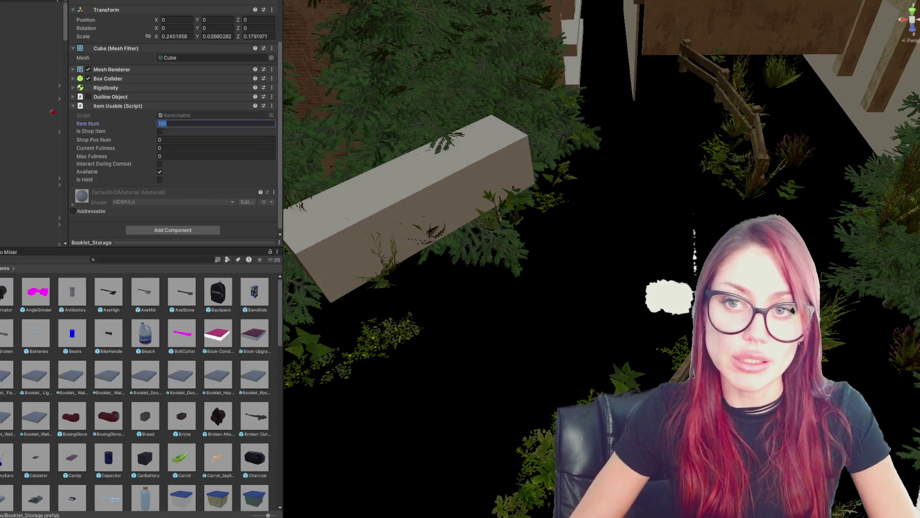
click(167, 123)
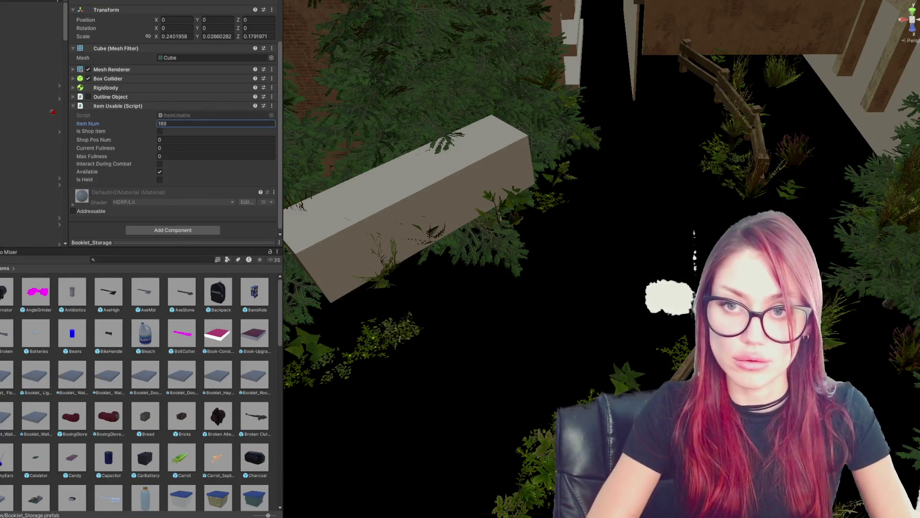
key(BackSpace)
key(BackSpace)
text(95)
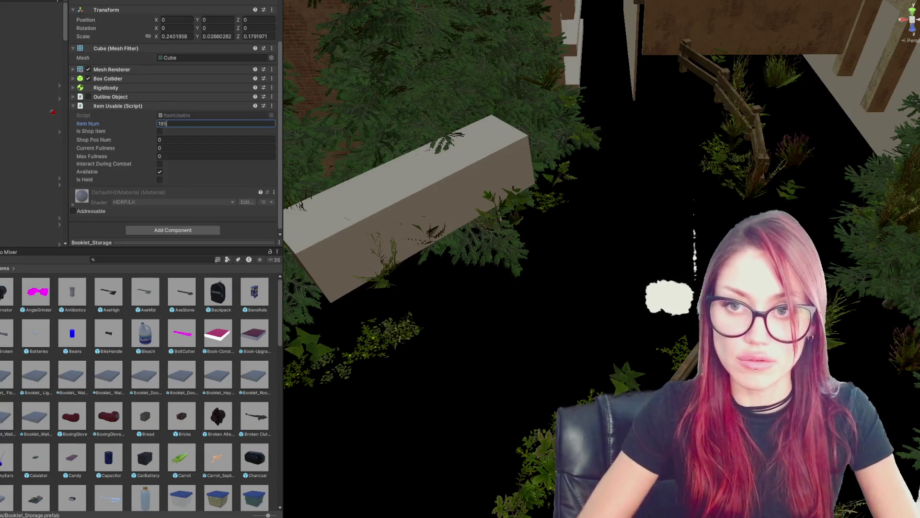
key(Tab)
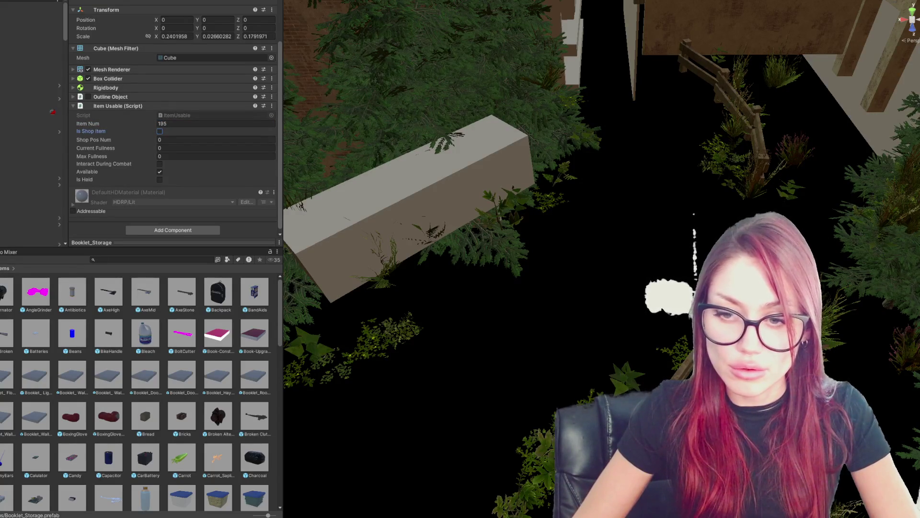
- Set the Booklet_Roof Metal prefab's Item Num to 196 and fold the Item Usable settings
click(255, 377)
click(216, 124)
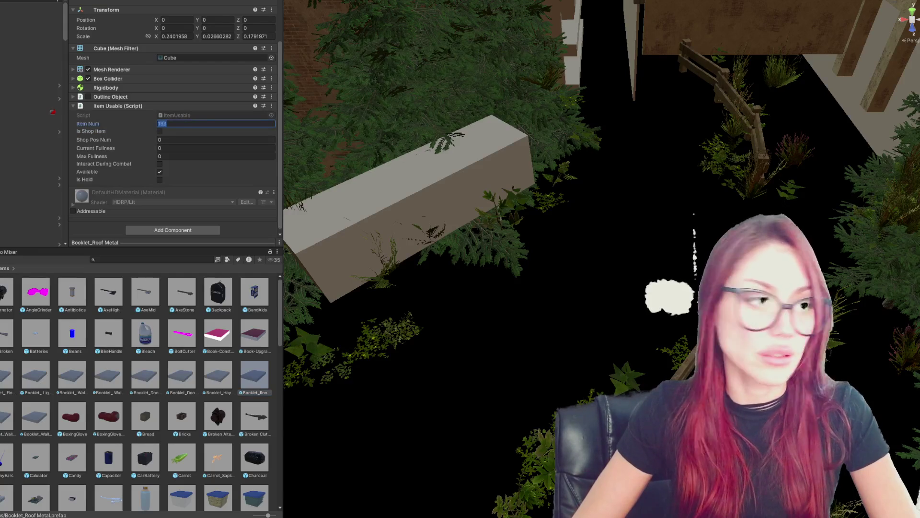
text(196)
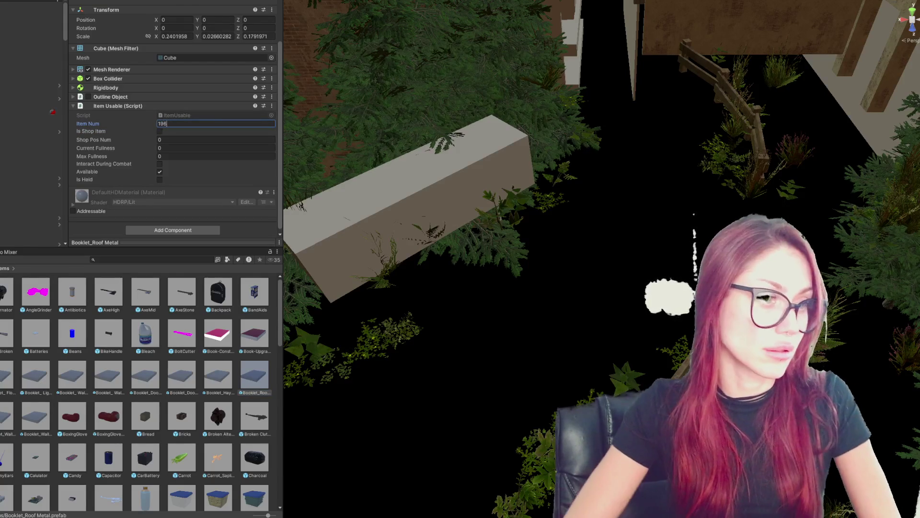
key(Return)
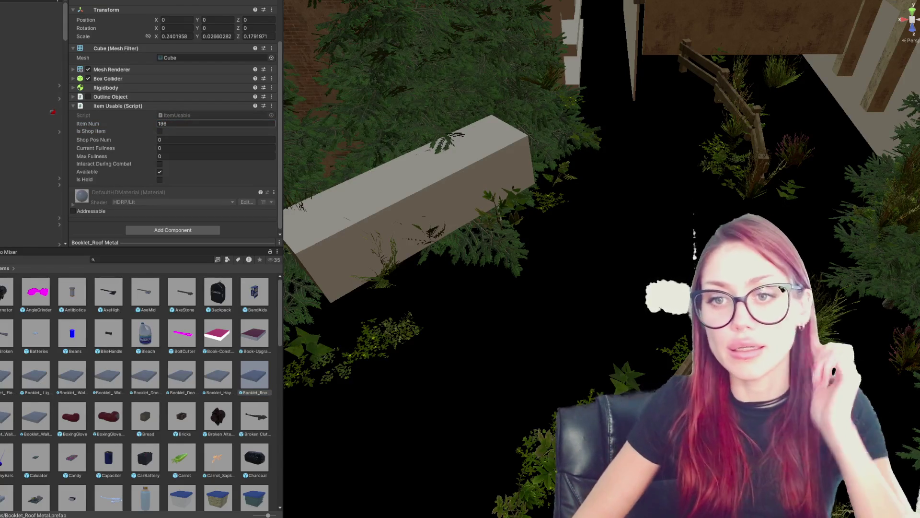
click(118, 106)
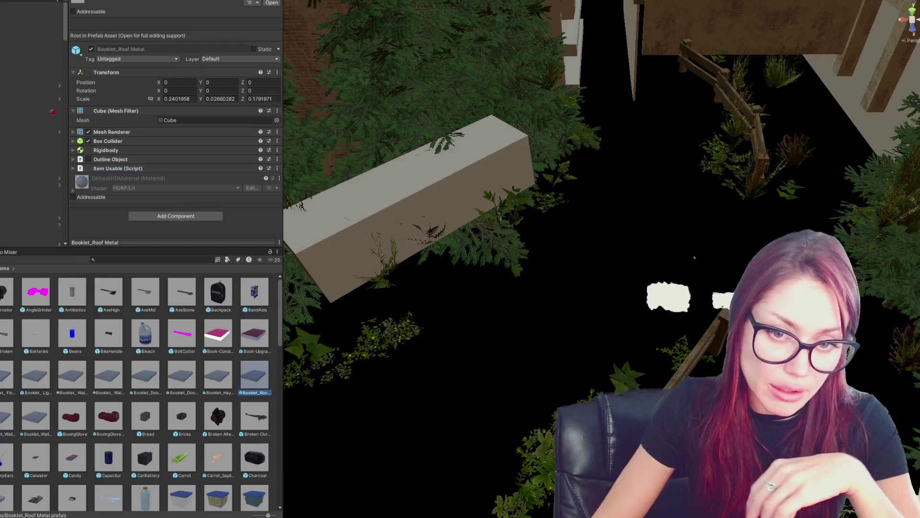
click(6, 374)
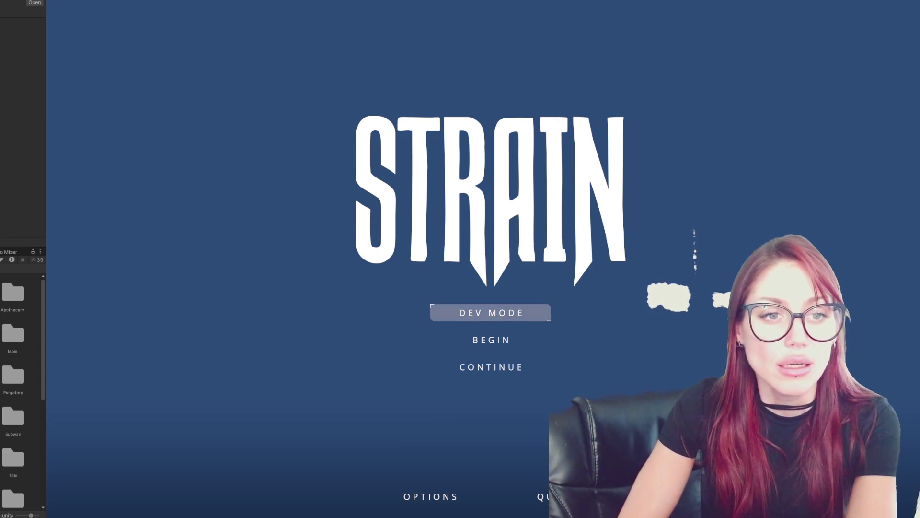
- Start the game in dev mode and read the TODAYS ITEMS shop sign
key(Return)
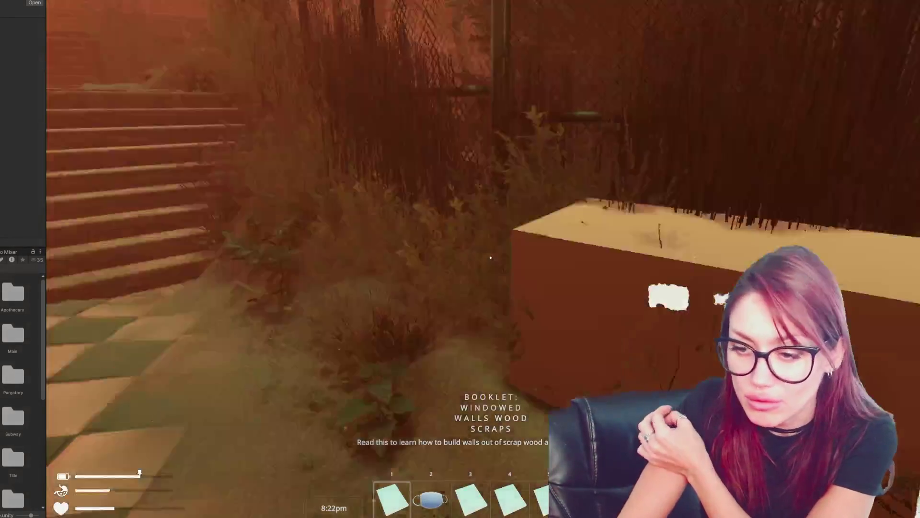
mouse_move(491, 257)
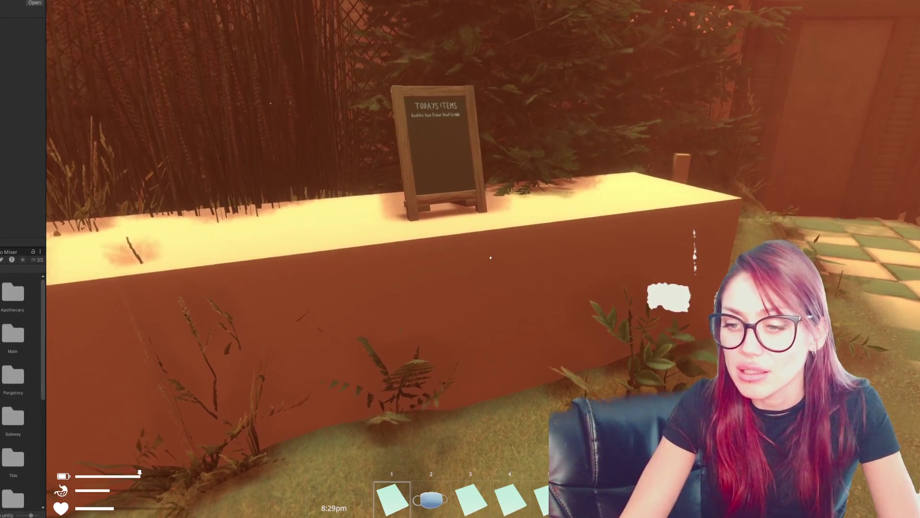
click(491, 258)
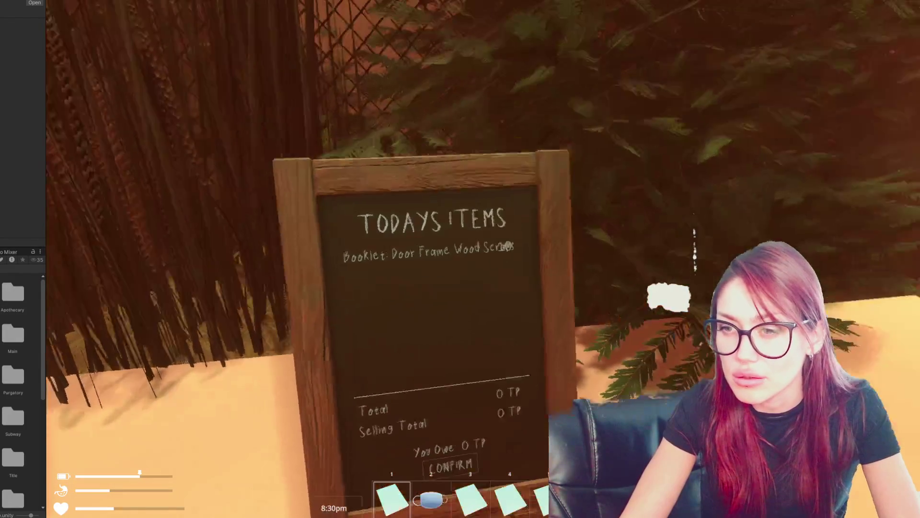
key(Escape)
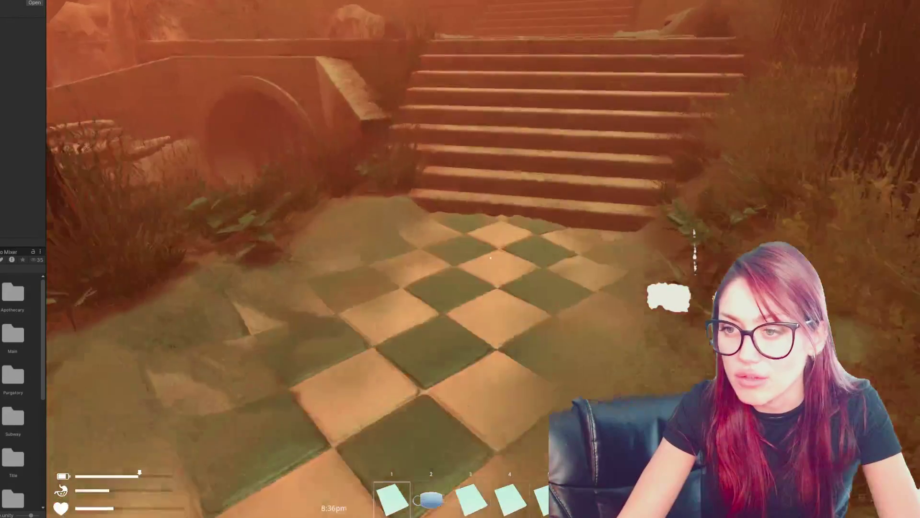
- Walk over to the trash bag by the rock and loot it
key(w)
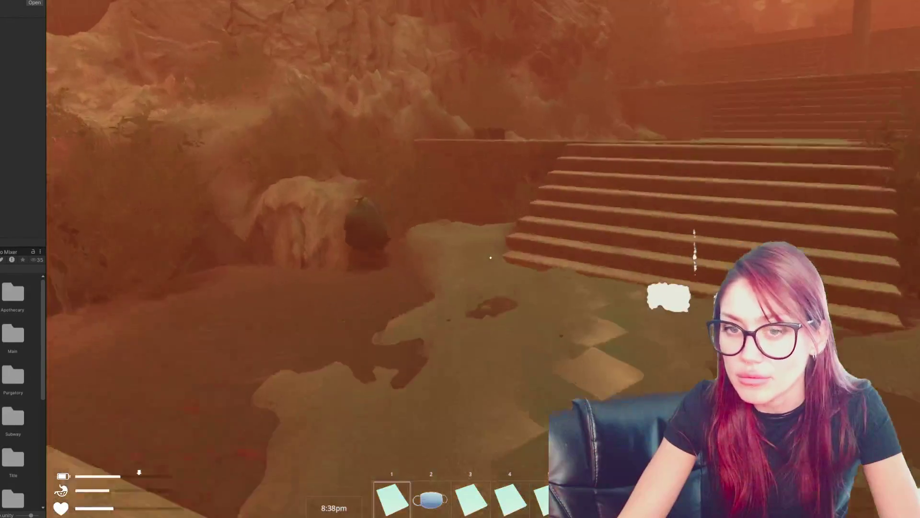
key(Tab)
key(Tab)
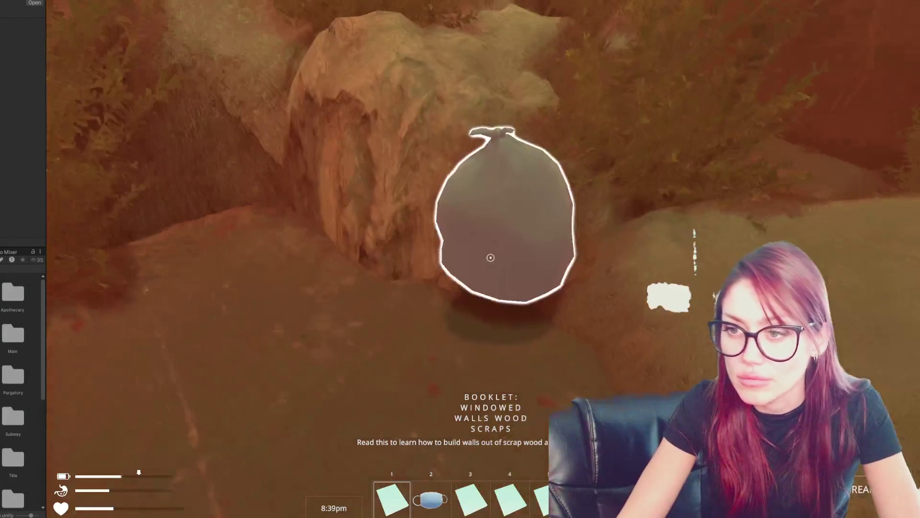
key(w)
click(491, 258)
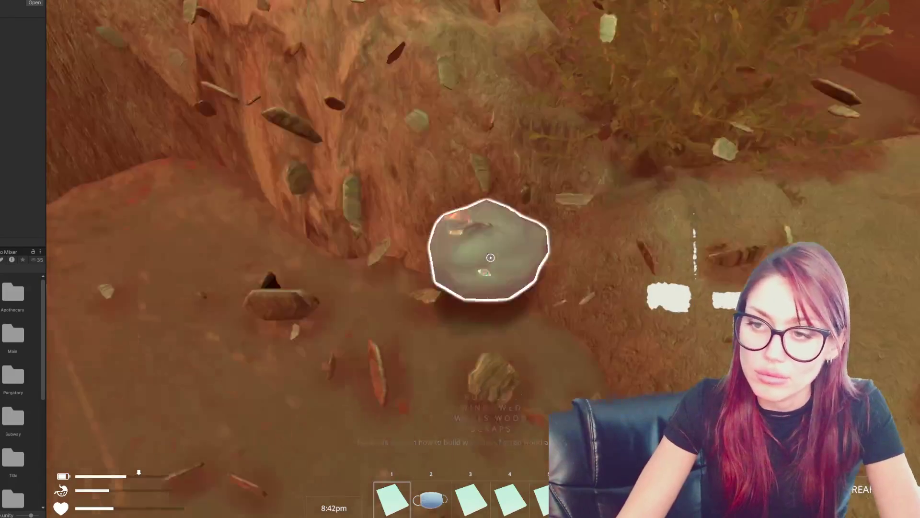
click(490, 257)
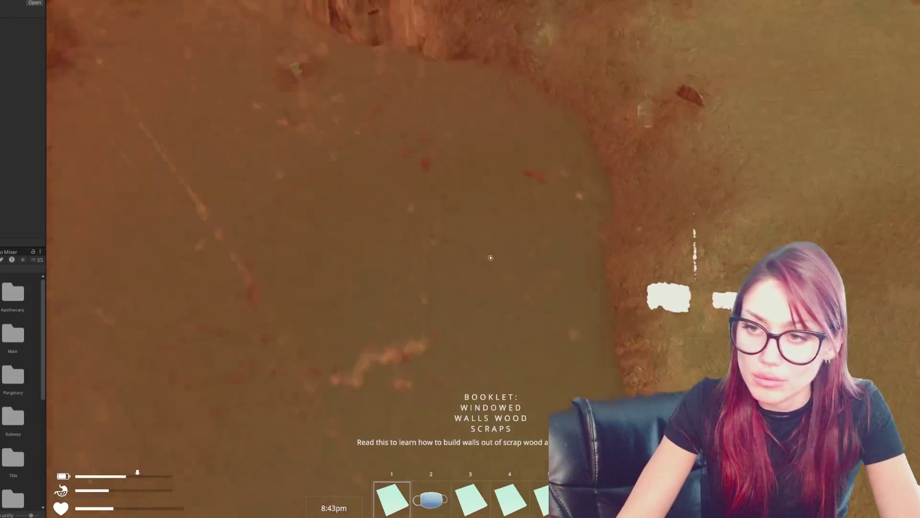
mouse_move(491, 258)
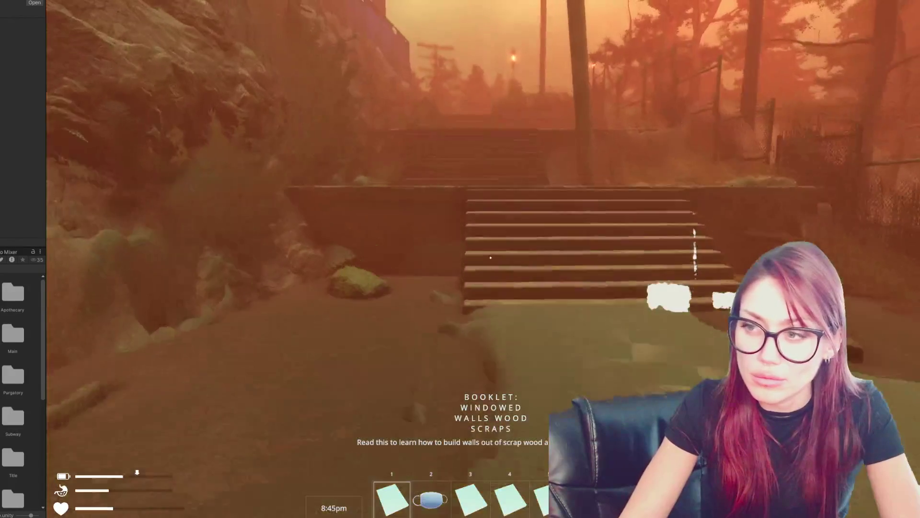
- Climb the stairs and walk along the road up to the fence
key(w)
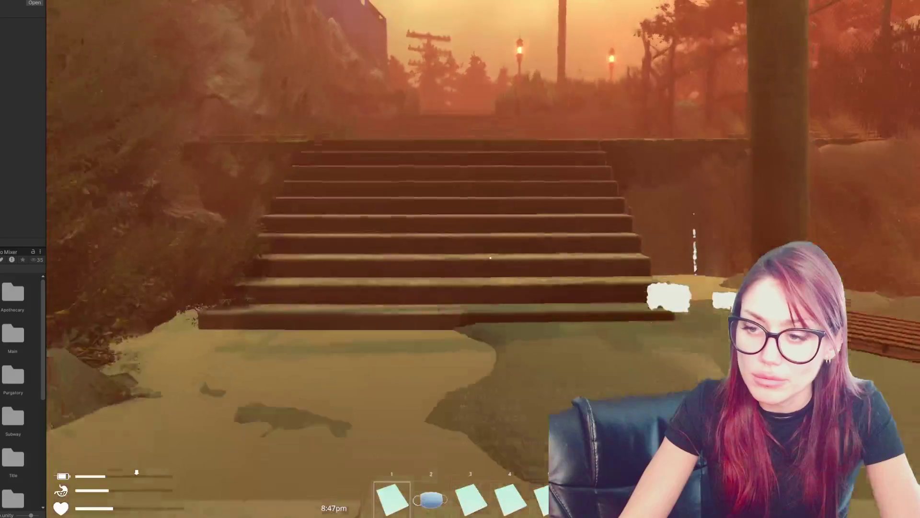
key(w)
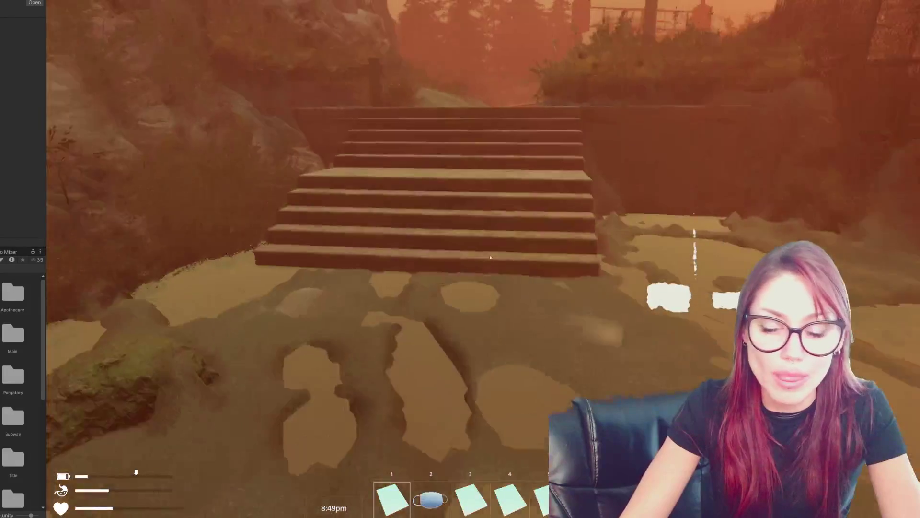
key(w)
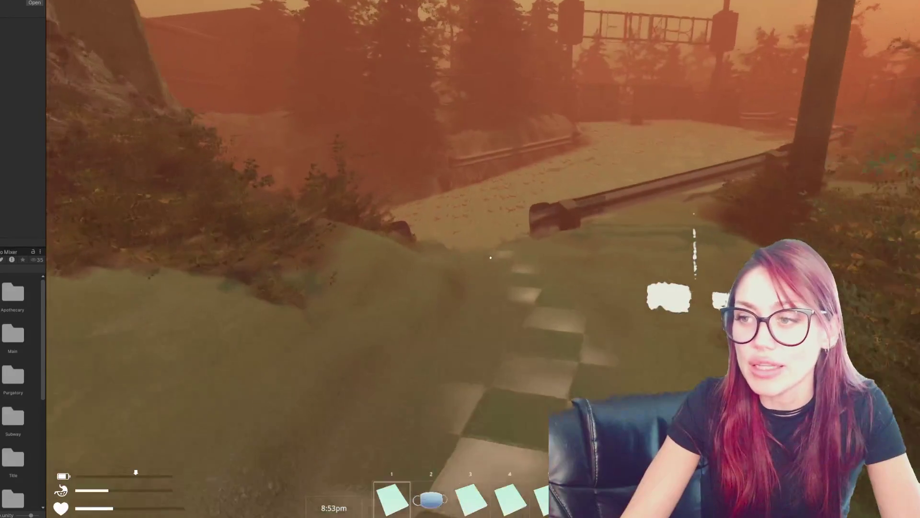
key(w)
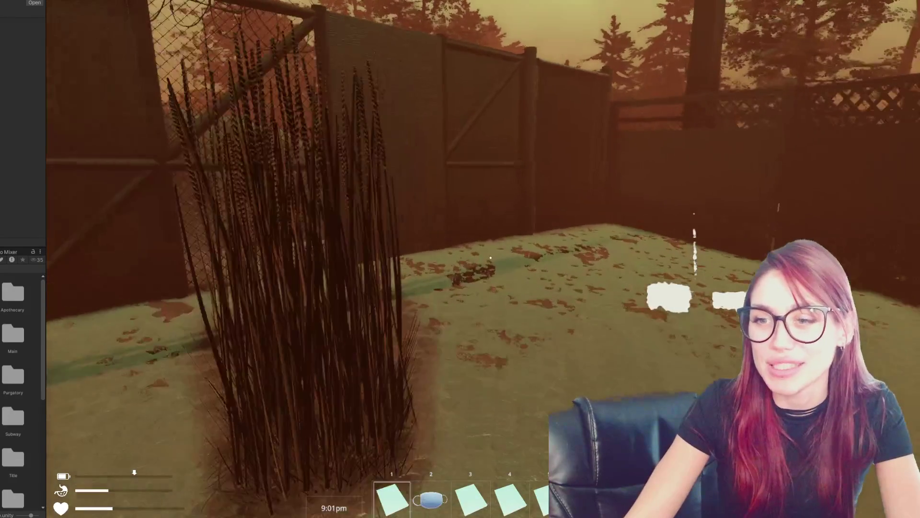
key(w)
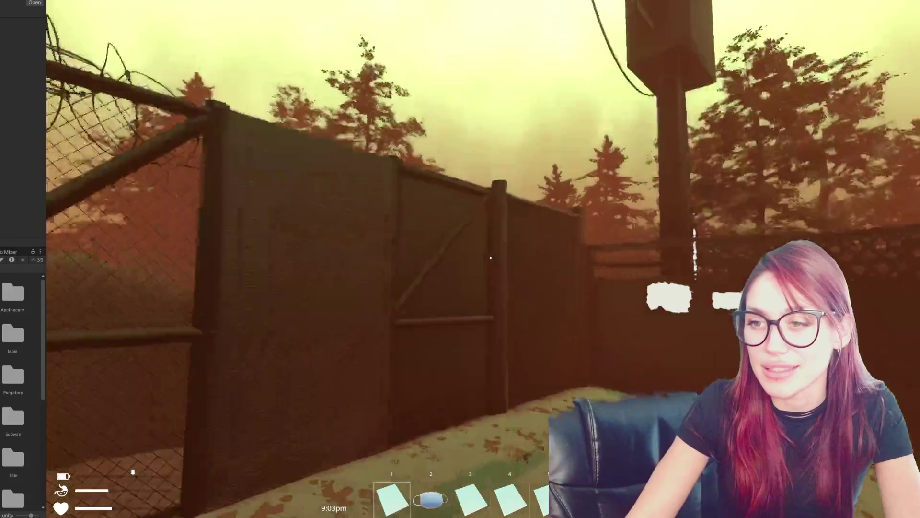
key(w)
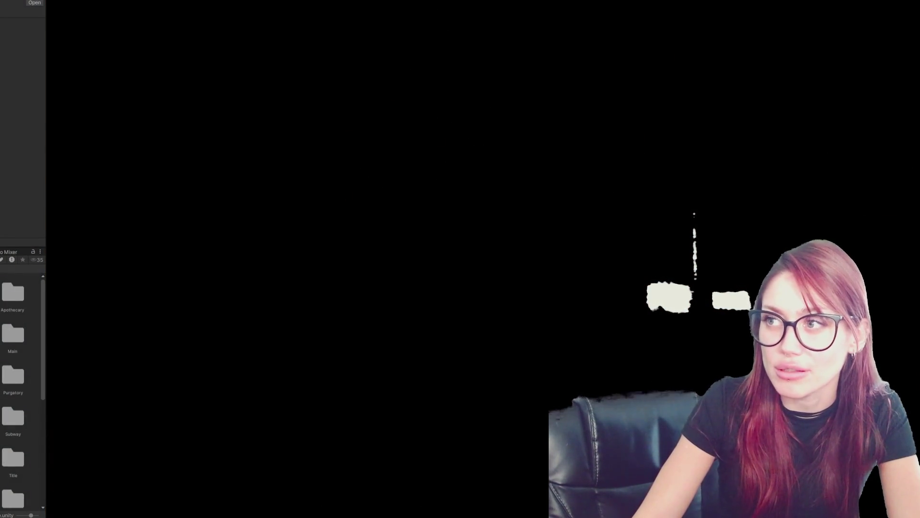
- Walk down the foggy alley and through the gate into the fenced yard
key(w)
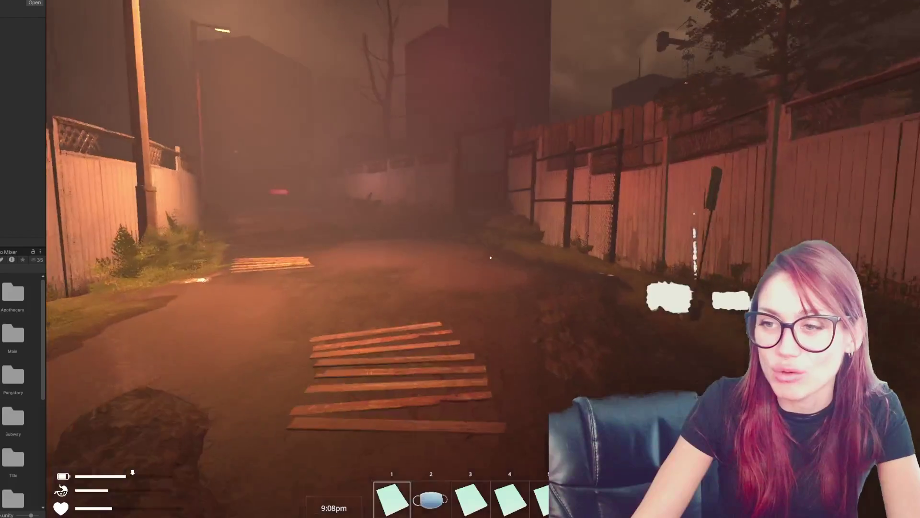
key(w)
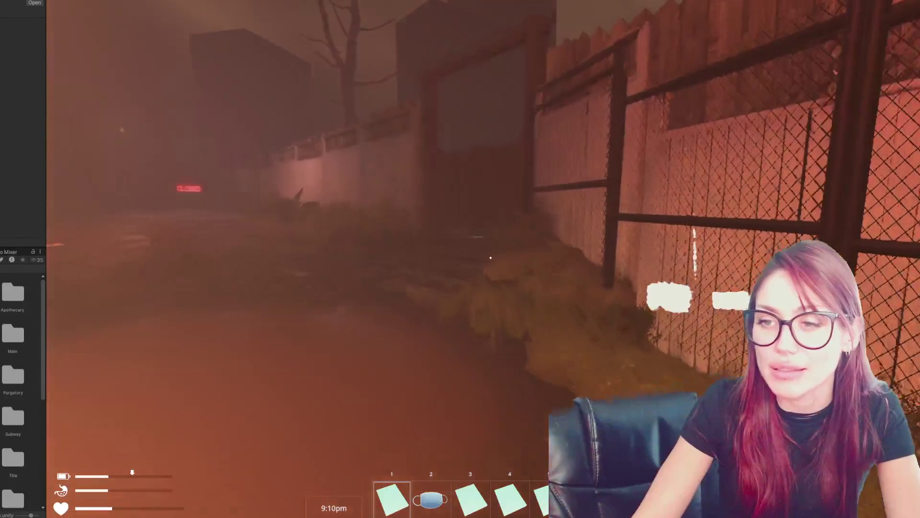
key(w)
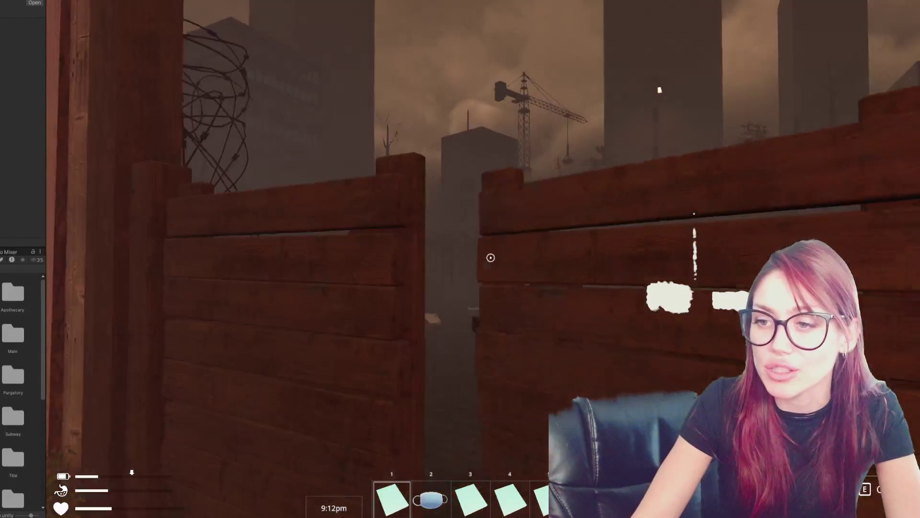
key(w)
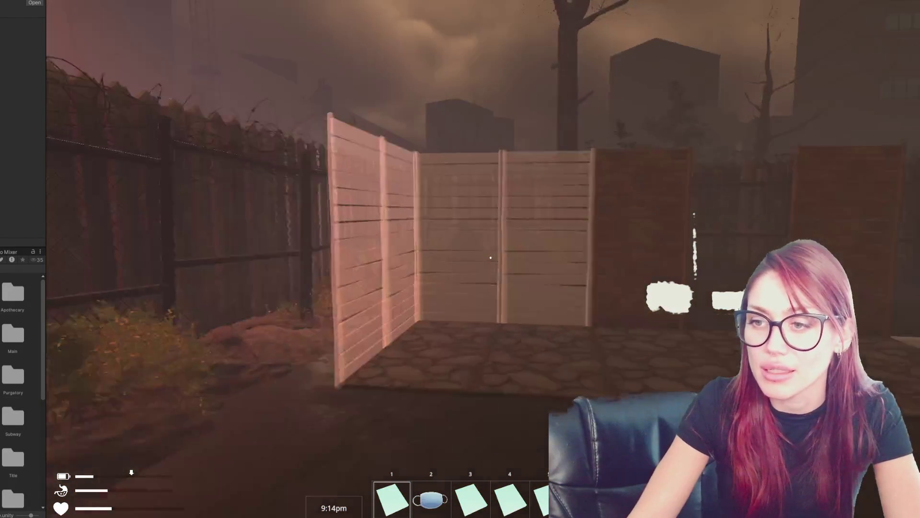
key(w)
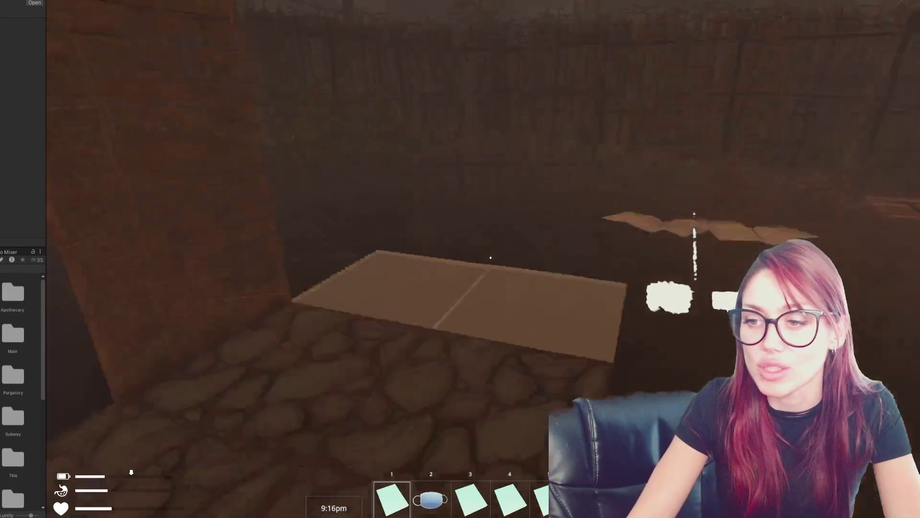
key(w)
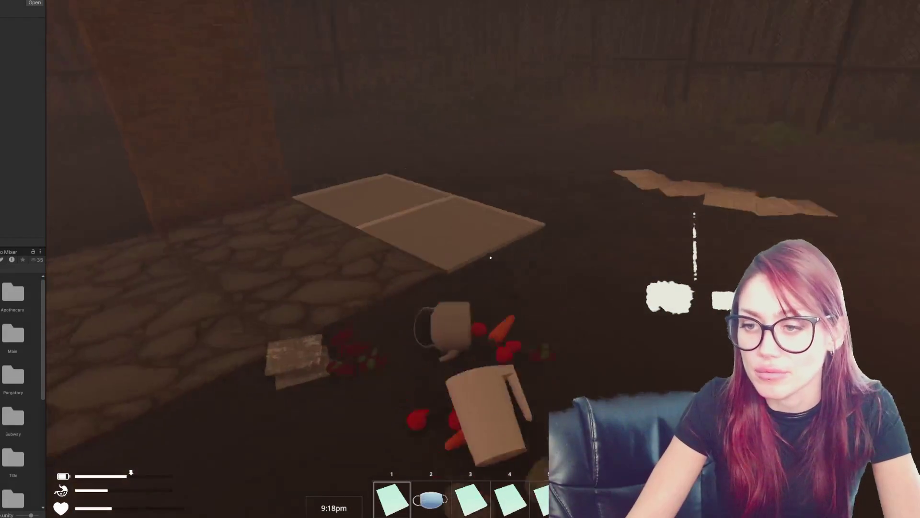
- Drop the carried items, including the empty jar, onto the floor
key(w)
key(g)
key(g)
key(g)
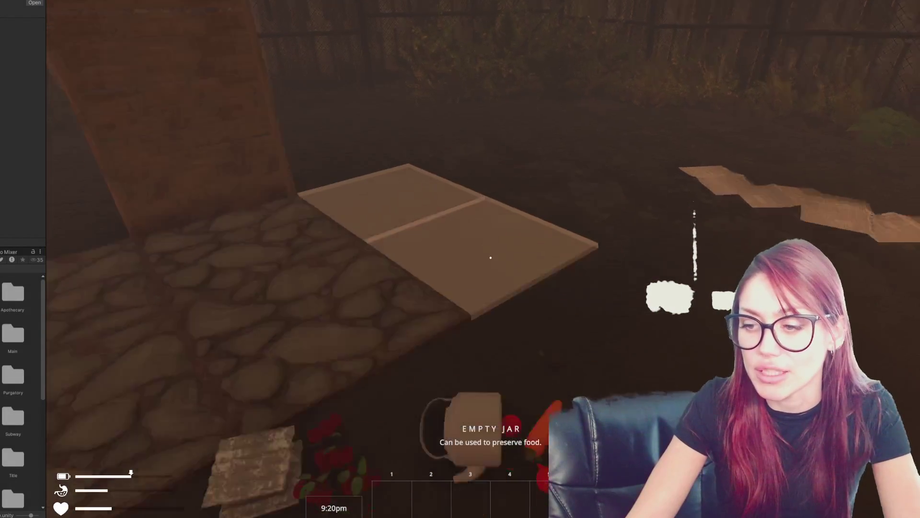
key(s)
key(g)
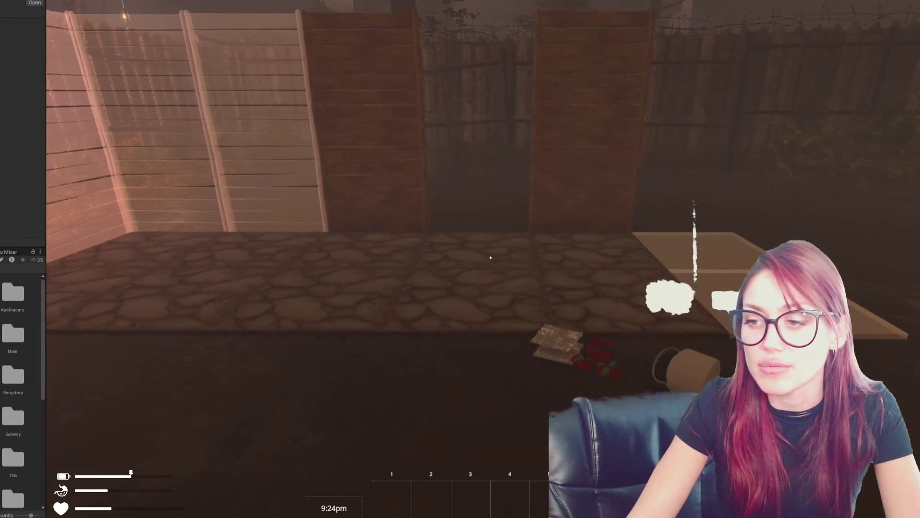
key(s)
- Check the building items in the pause menu, then approach the dropped items
key(Escape)
key(q)
key(Escape)
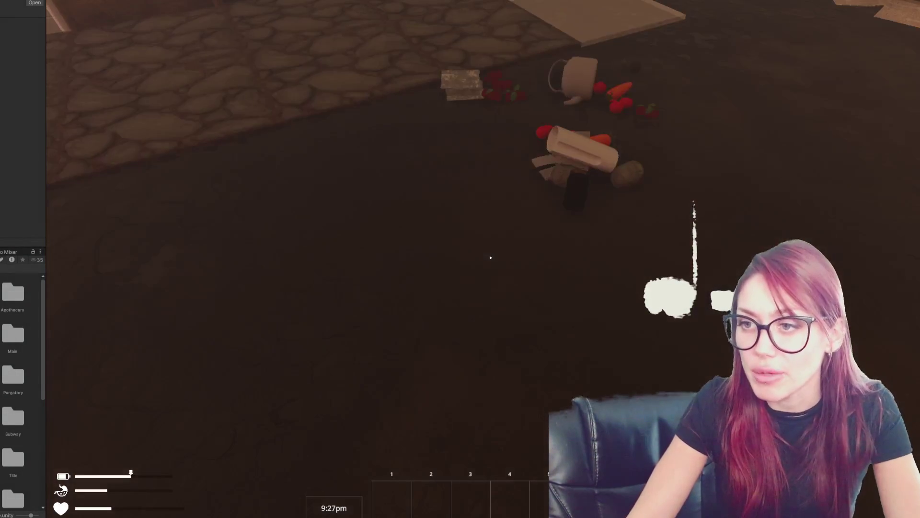
key(super+alt+d)
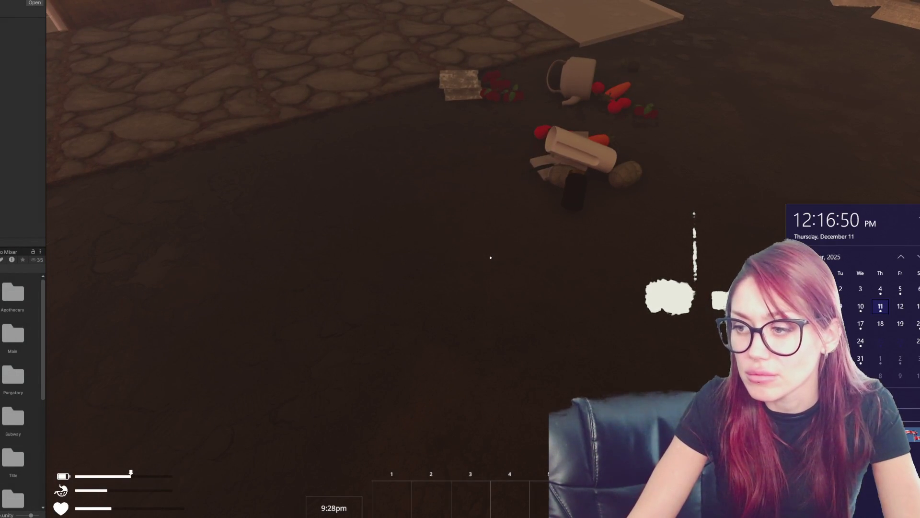
key(Escape)
key(Escape)
key(w)
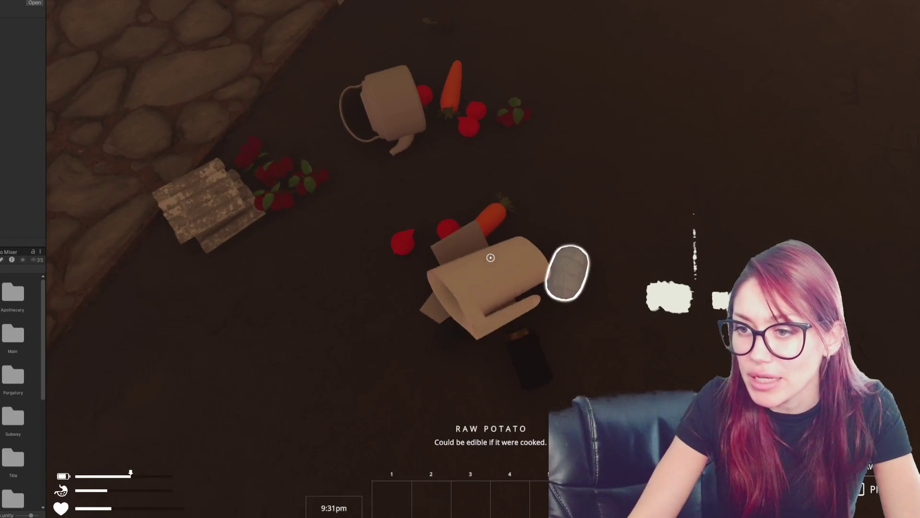
- Pick up the raw potato, check stats, then set the potato and jar down
click(491, 258)
key(Escape)
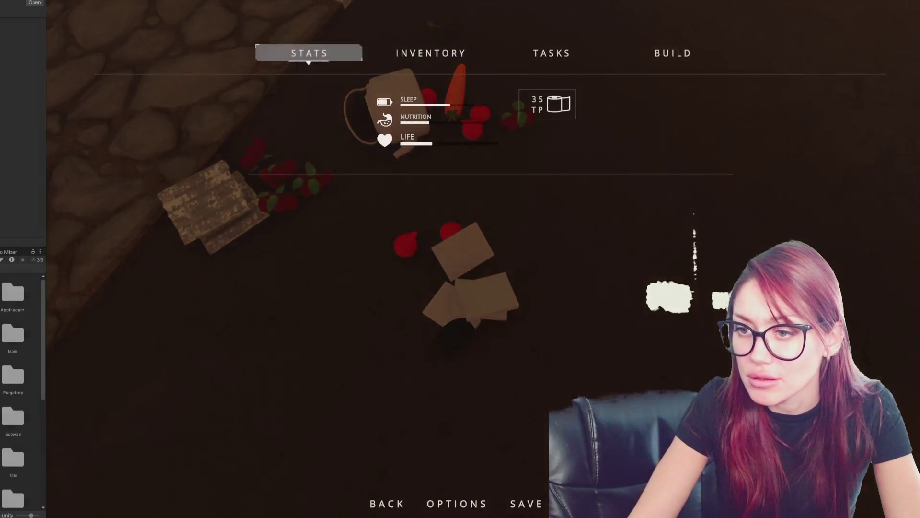
key(Escape)
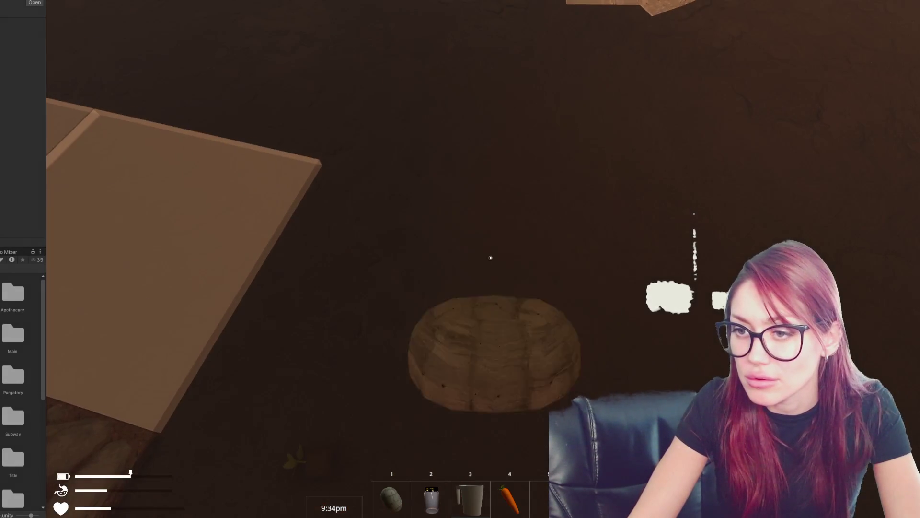
click(491, 258)
key(2)
click(490, 258)
- Drop the carrot and milk pitcher, pick up the Door booklet and a tomato
scroll(491, 257, down, 2)
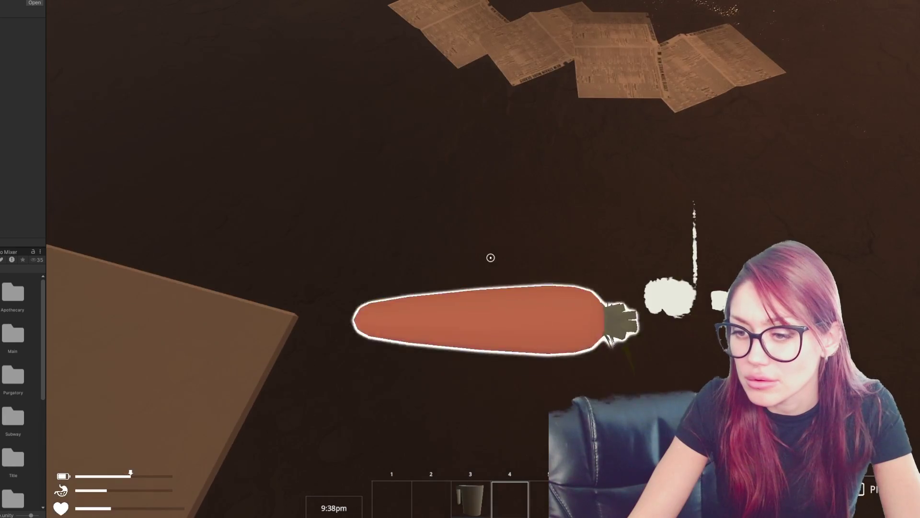
click(490, 257)
scroll(490, 258, up, 1)
click(490, 257)
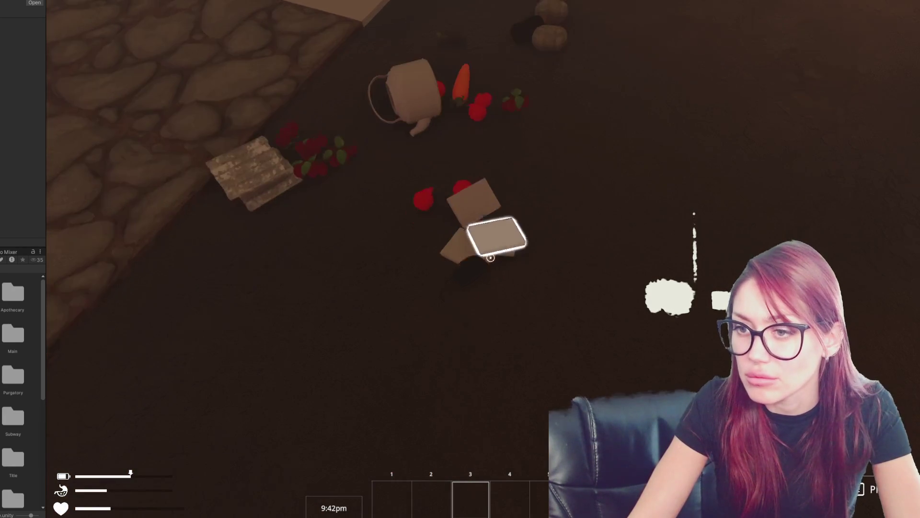
click(490, 258)
click(490, 257)
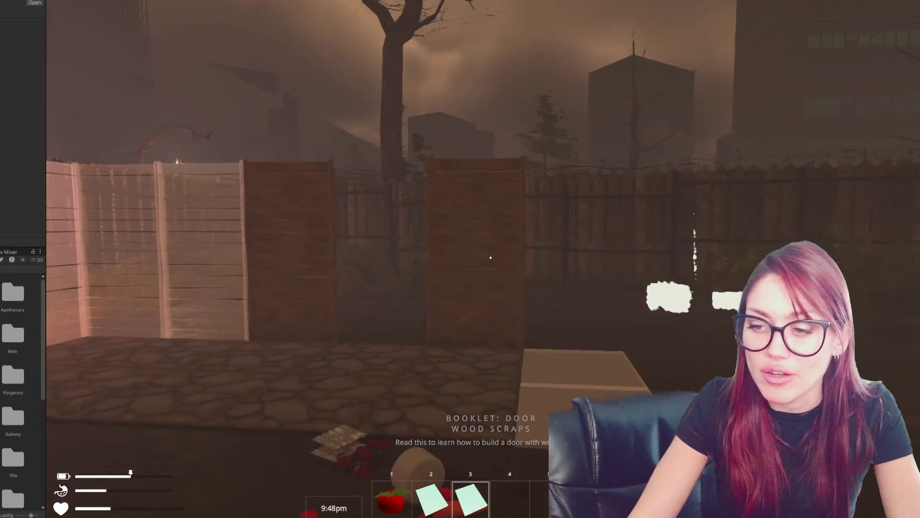
click(490, 257)
- Check the newly unlocked buildables, then pick up and read the Hay Bed booklet
key(Escape)
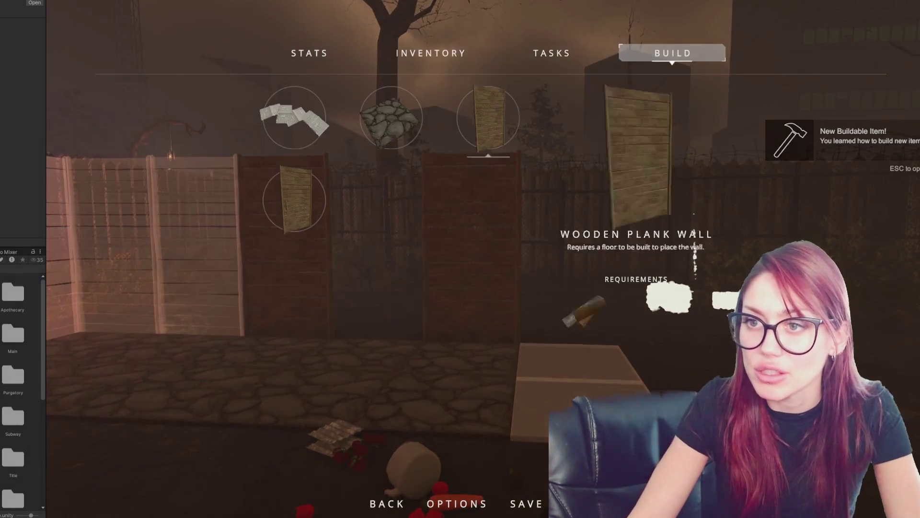
key(Escape)
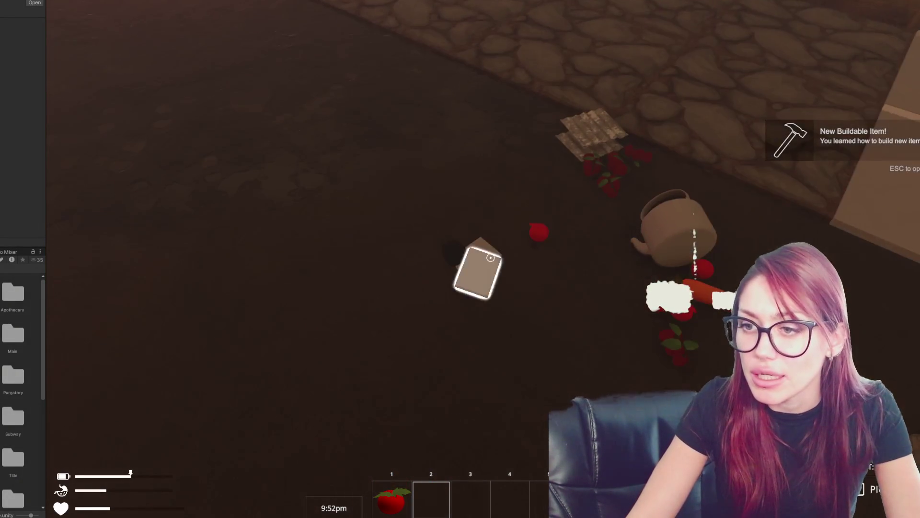
click(491, 258)
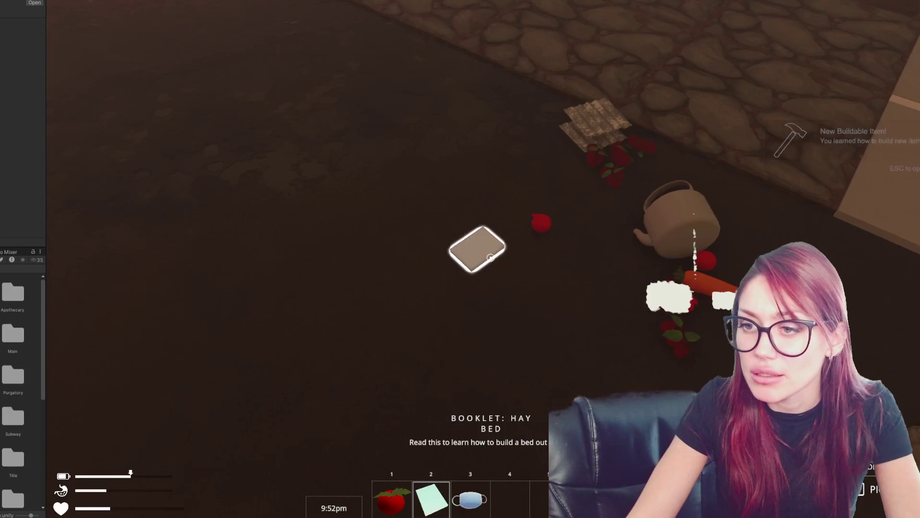
click(490, 258)
- Verify Hay Bed now appears in the pause menu's buildables list
key(4)
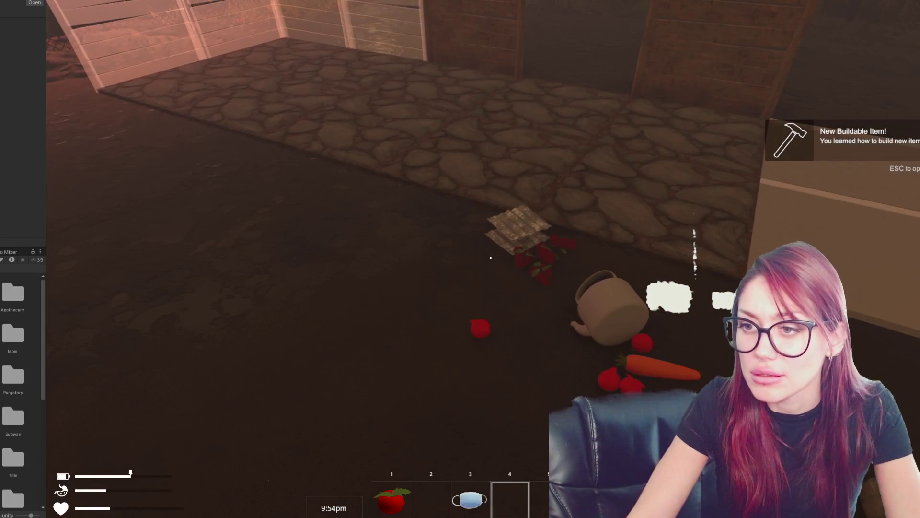
key(Escape)
key(Right)
key(Right)
key(Right)
key(Down)
key(Down)
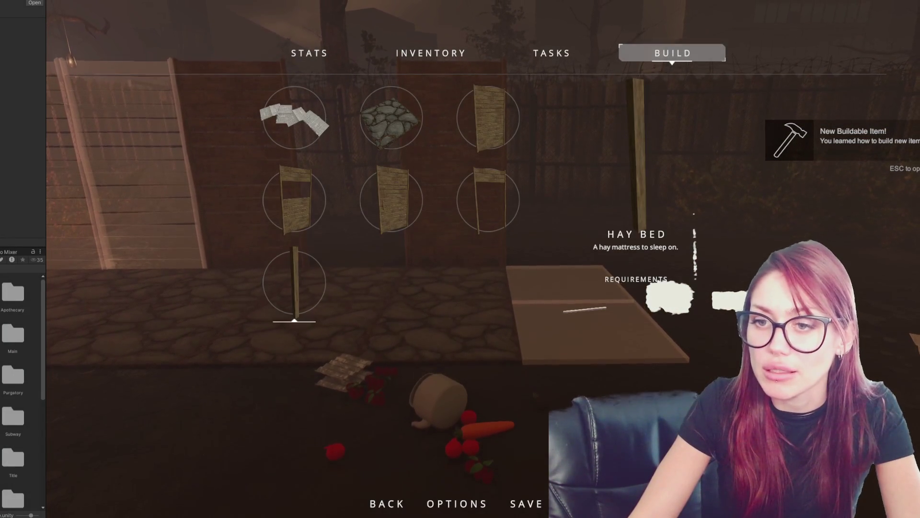
key(Escape)
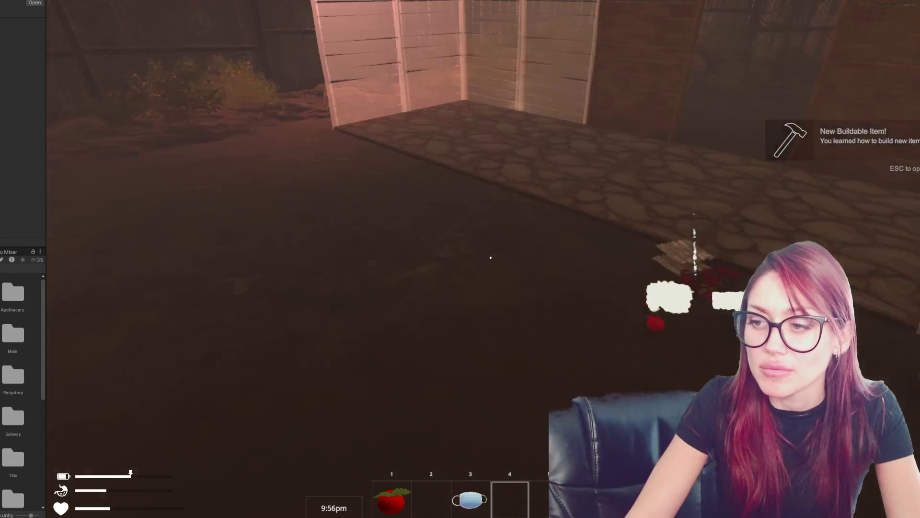
key(Escape)
- Spawn scrap wood through the dev console with the 'scrap wood' command
key(grave)
key(Return)
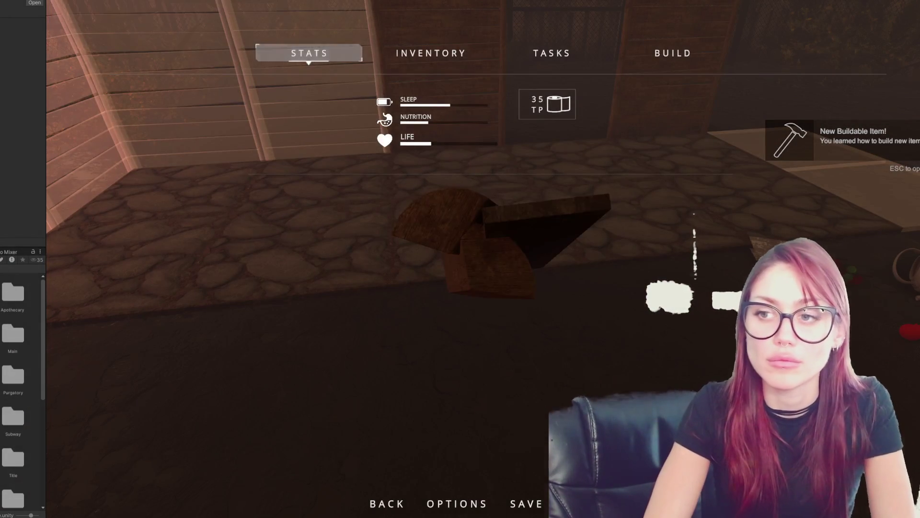
key(Escape)
key(Escape)
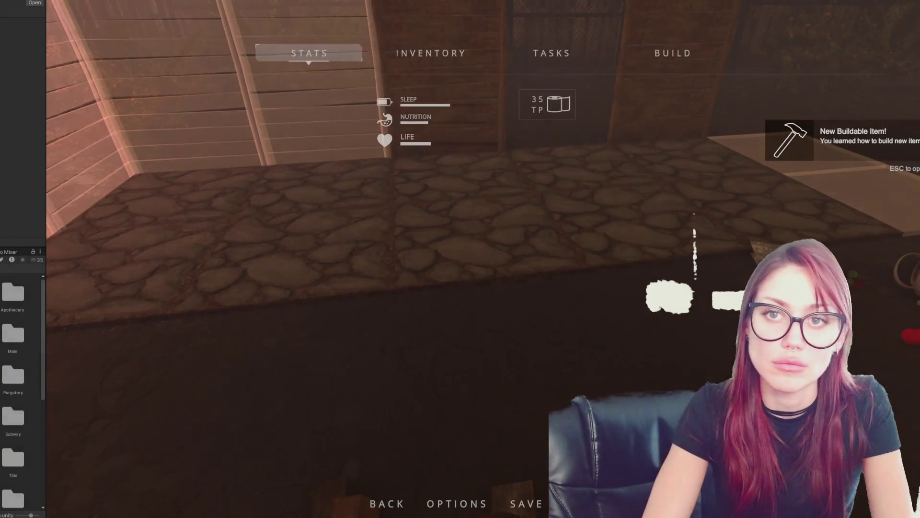
key(grave)
text(scood)
key(Return)
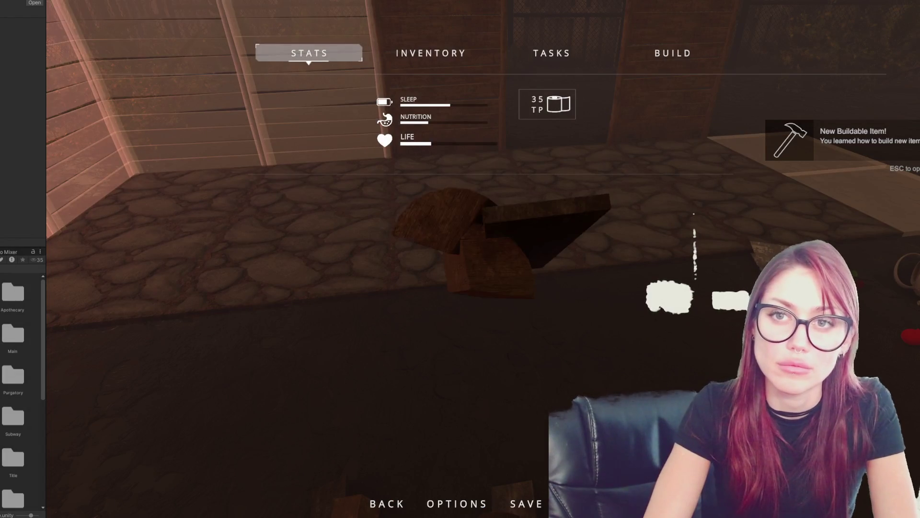
key(Escape)
key(Escape)
key(grave)
text(scrap woo)
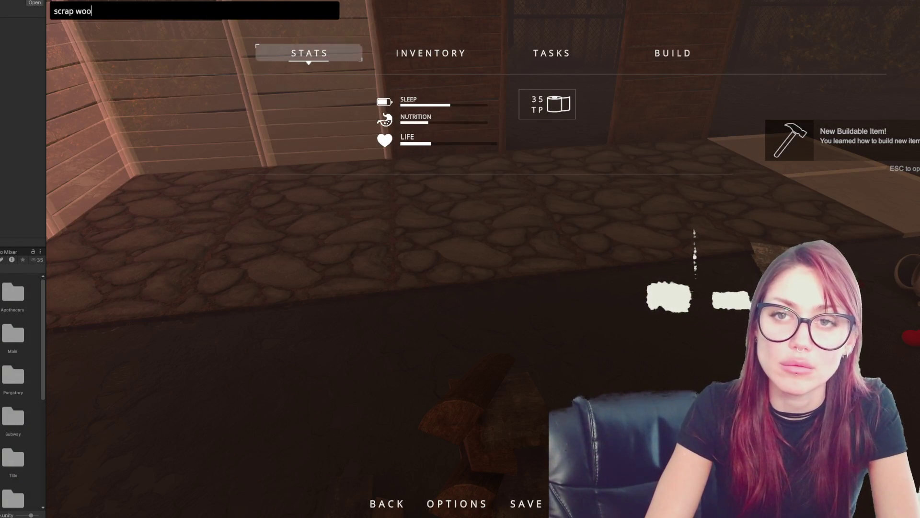
text(d)
key(Return)
key(Escape)
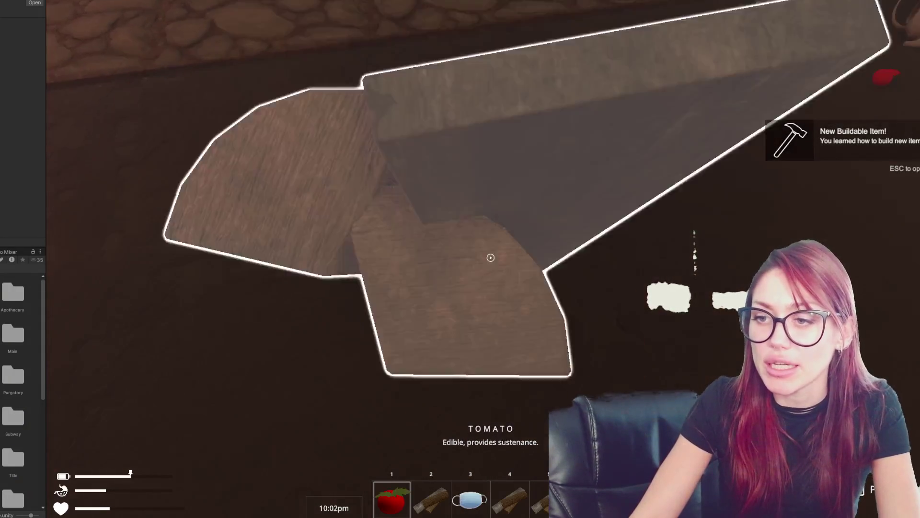
- Collect the scrap wood and build a Wooden Plank Door in the enclosure wall
click(490, 257)
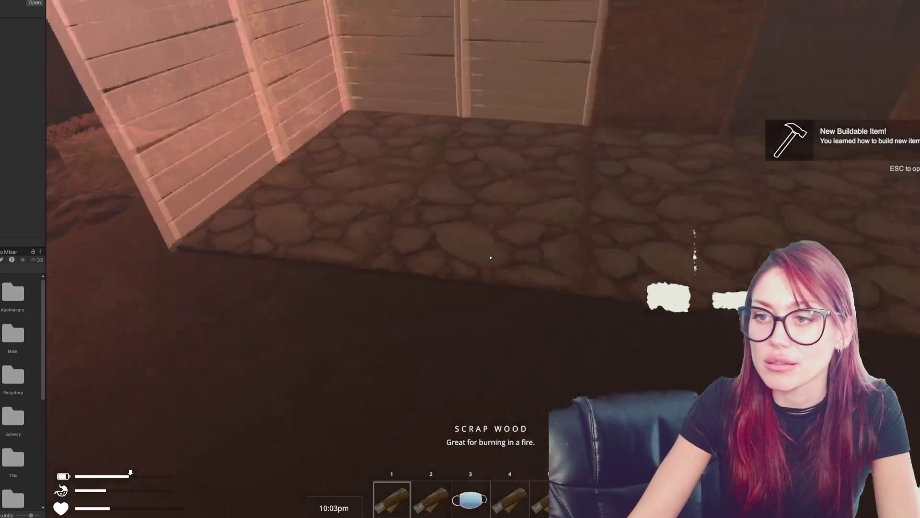
key(w)
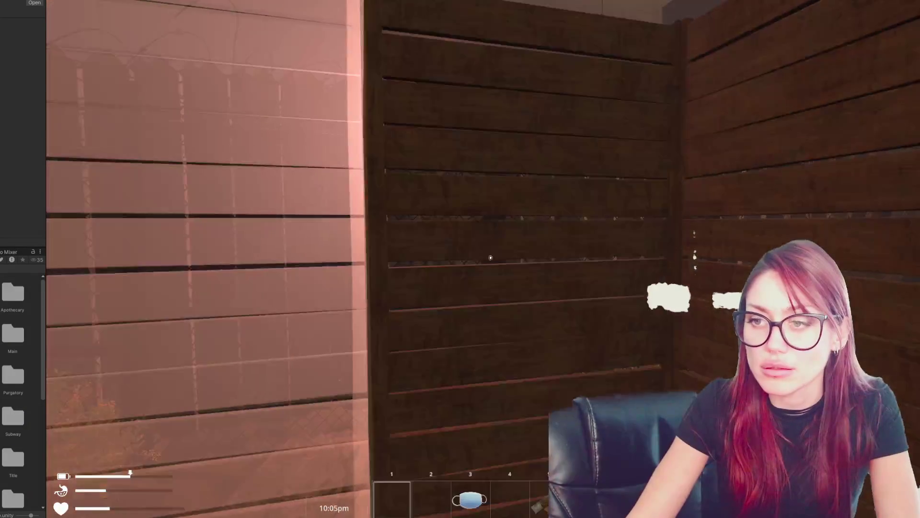
key(s)
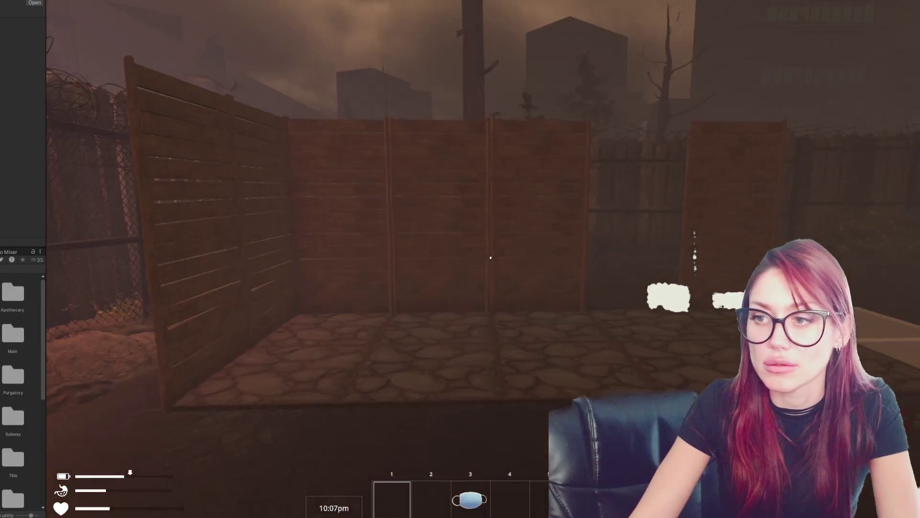
key(Tab)
key(e)
key(e)
key(e)
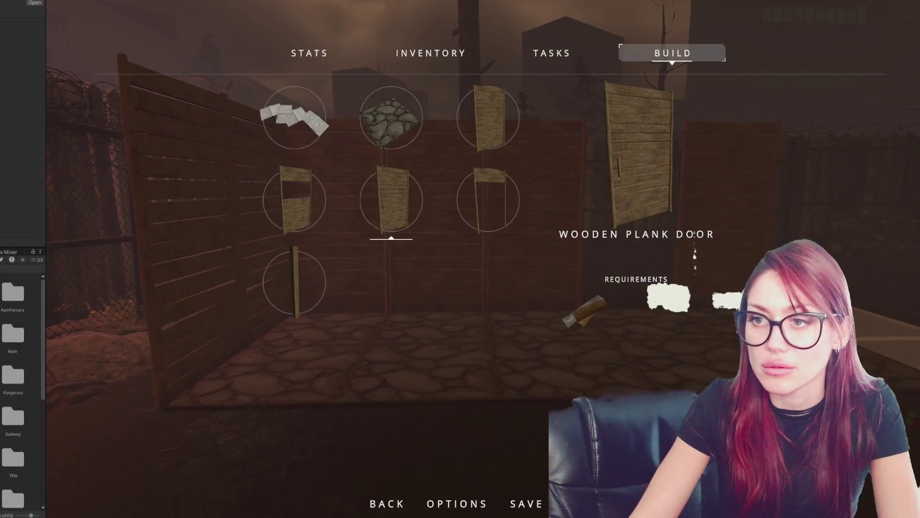
key(Return)
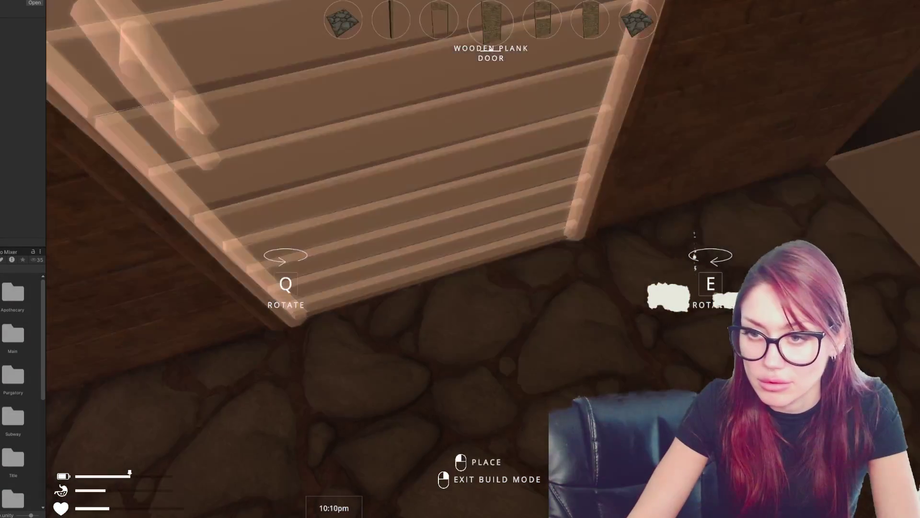
click(490, 258)
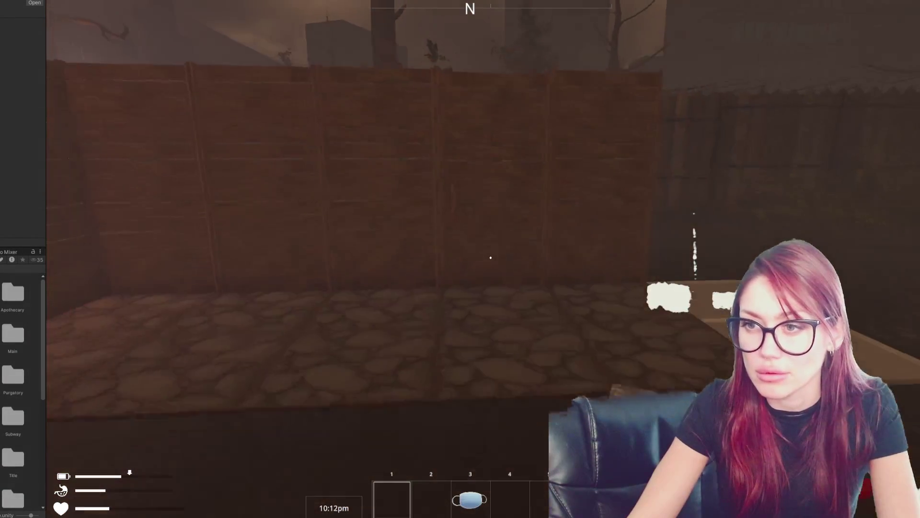
key(e)
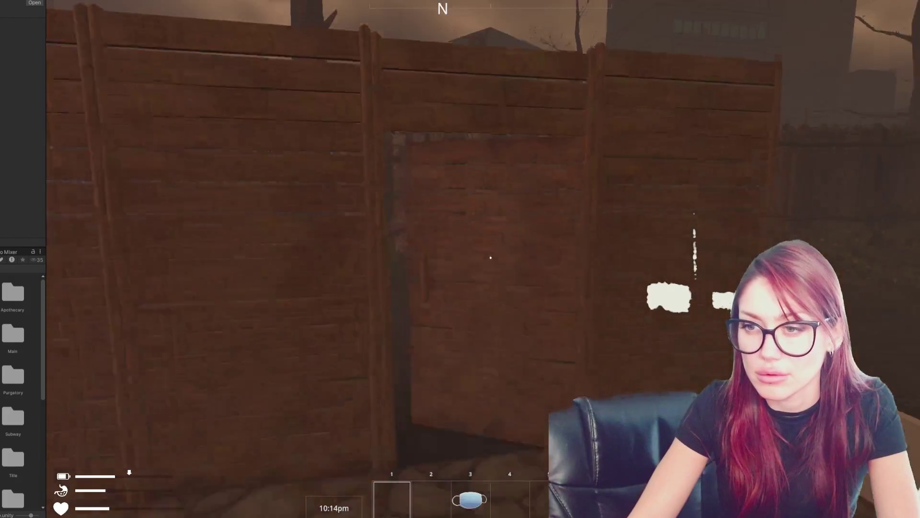
- Place a Wooden Plank Doorframe, then leave build mode
key(Escape)
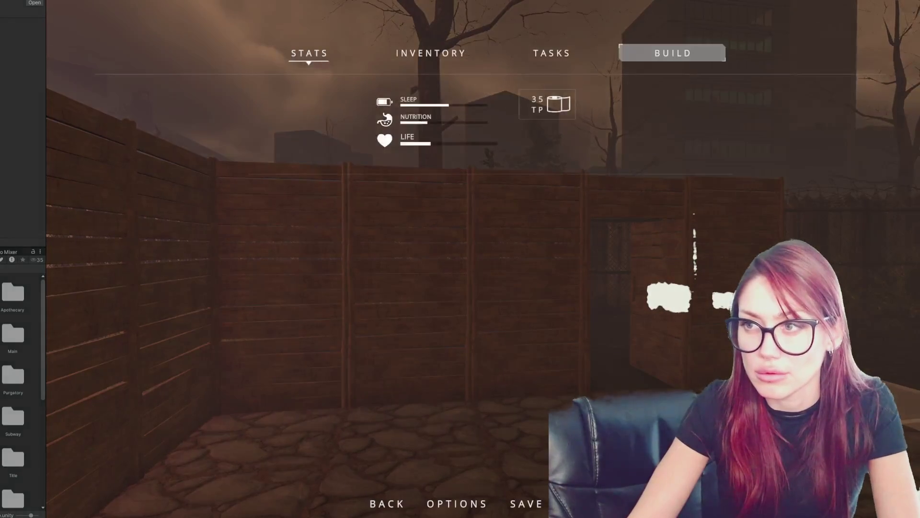
click(489, 200)
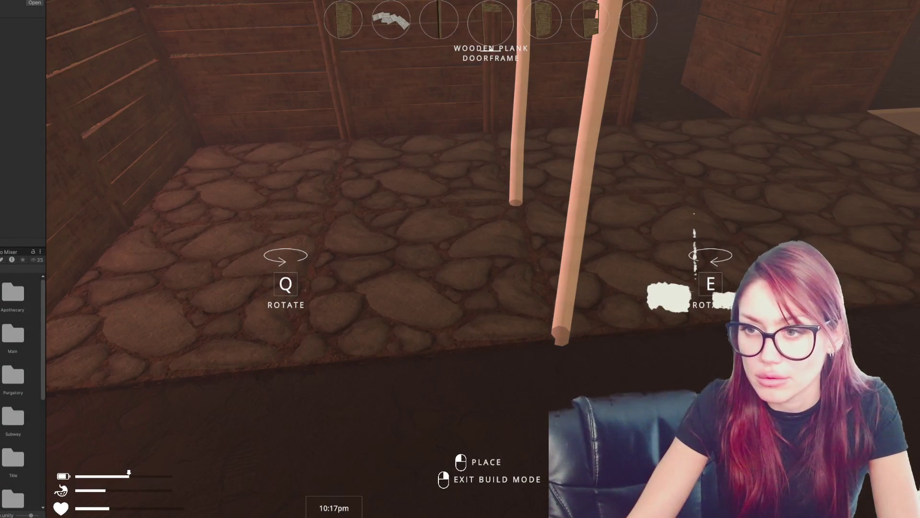
scroll(460, 258, up, 1)
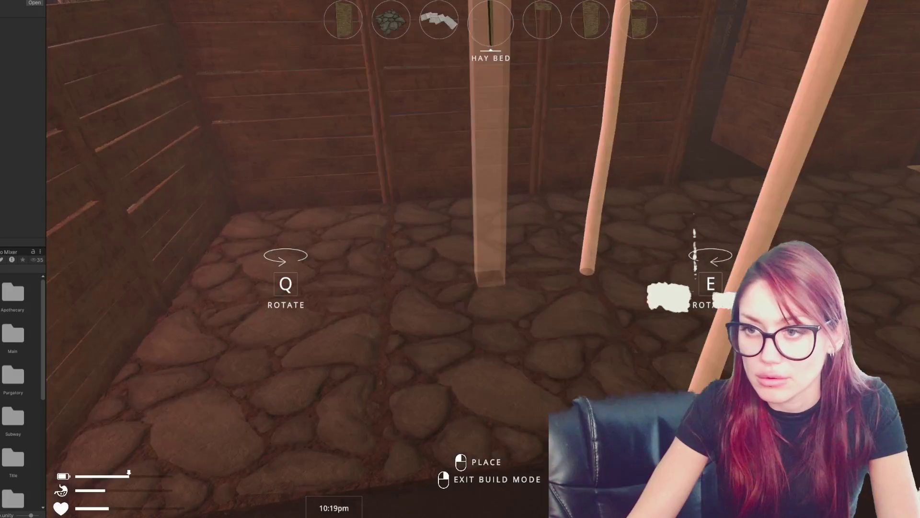
scroll(460, 259, down, 2)
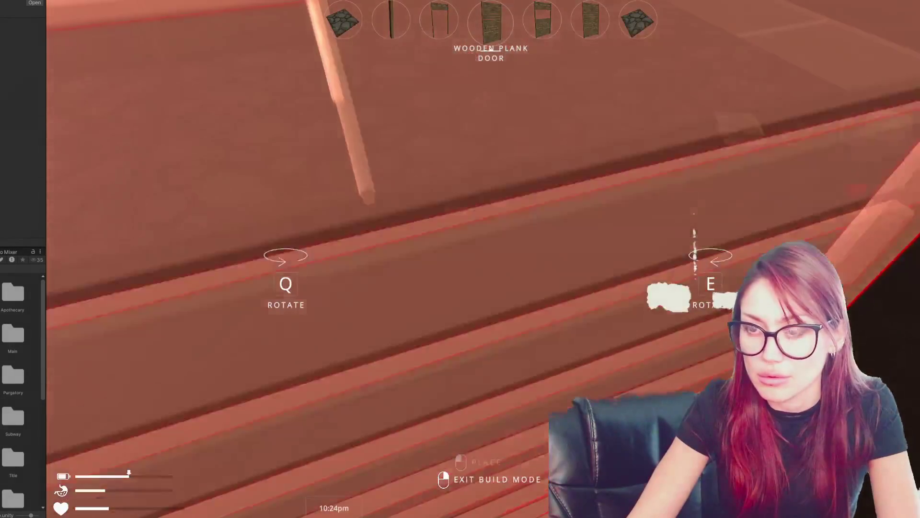
right_click(491, 257)
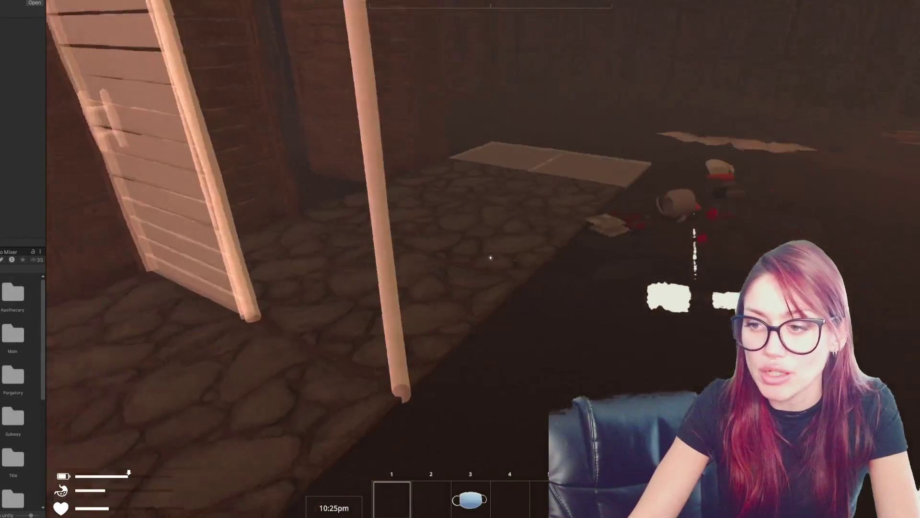
key(Escape)
text(scrap)
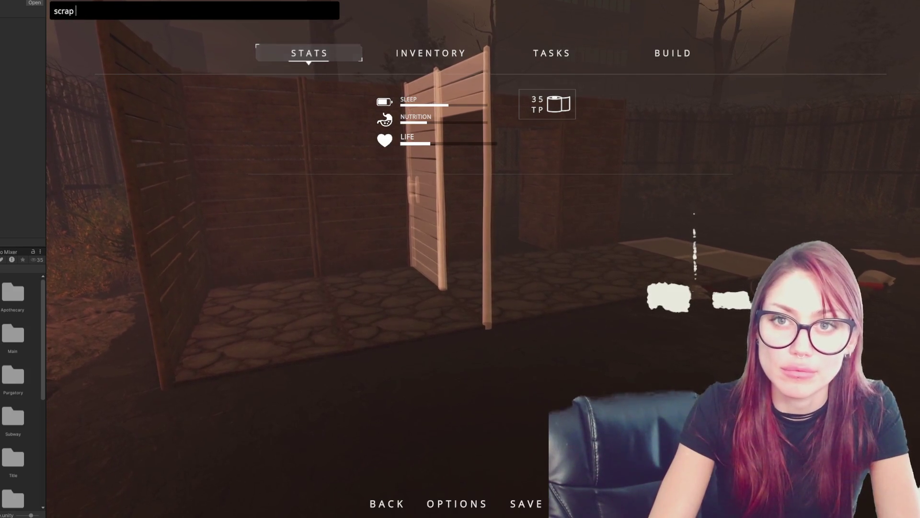
- Spawn a scrap pile, then scrap wood with the 'wod' console command
key(Return)
key(Escape)
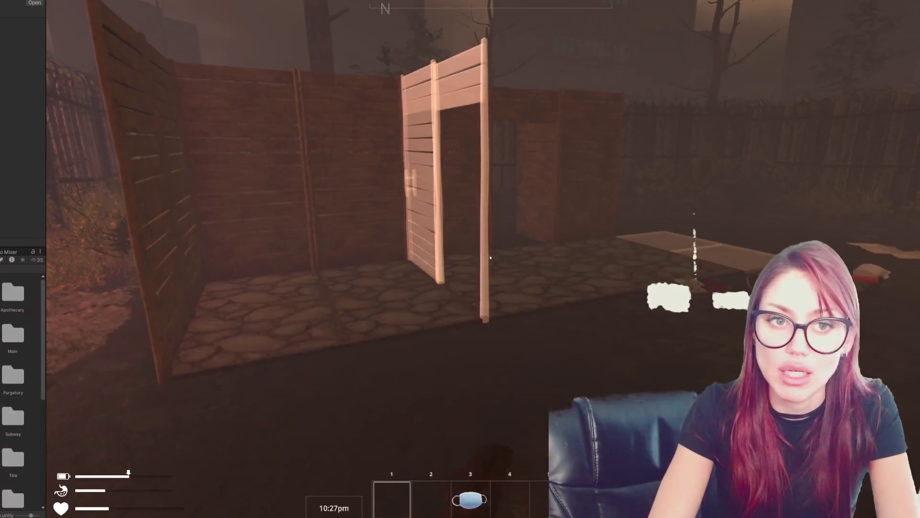
key(Escape)
key(grave)
text(w)
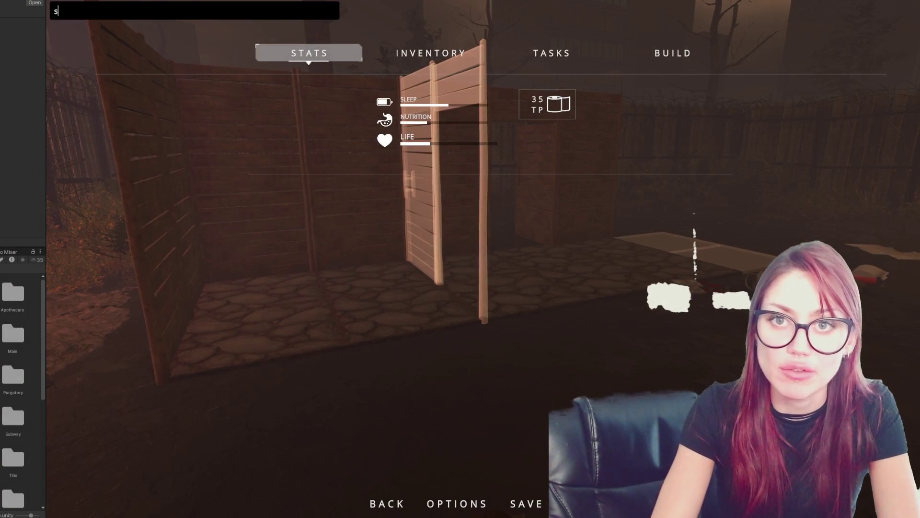
text(od)
key(Return)
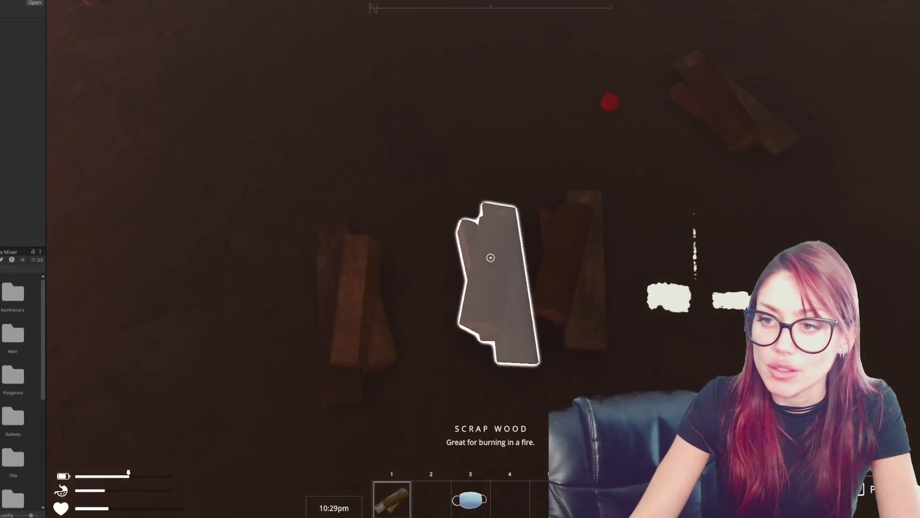
- Collect the scrap wood, open the shelter door and walk into the room
click(490, 258)
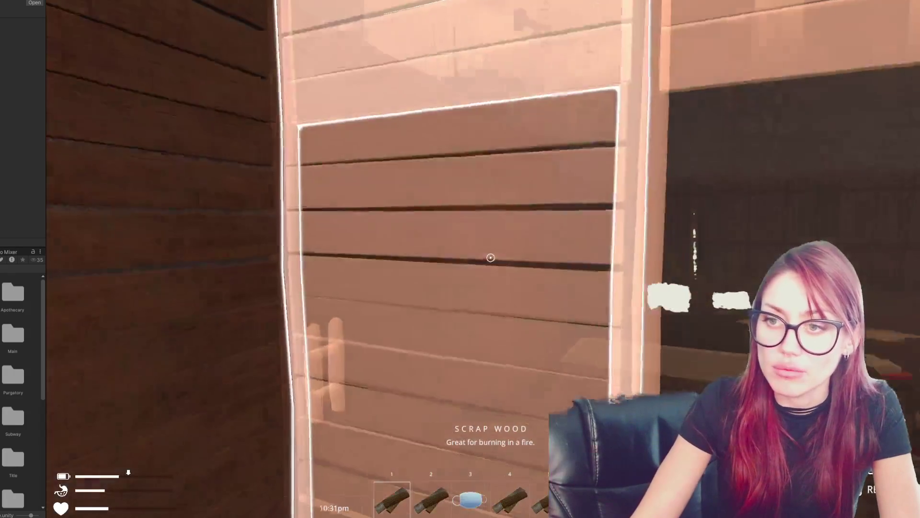
click(491, 258)
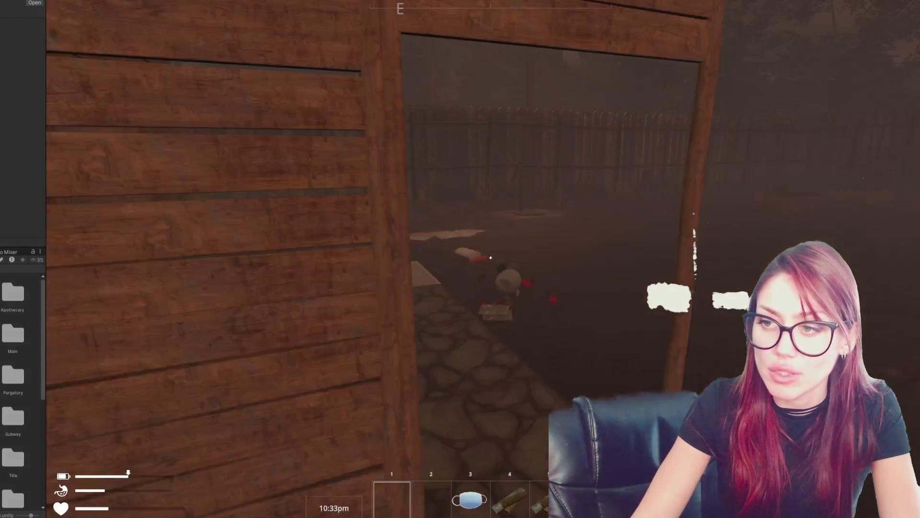
click(490, 257)
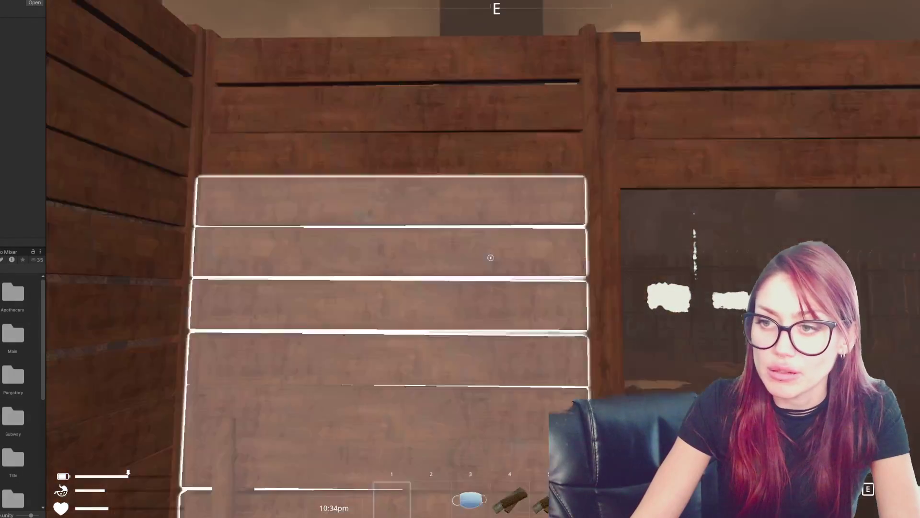
click(490, 257)
key(w)
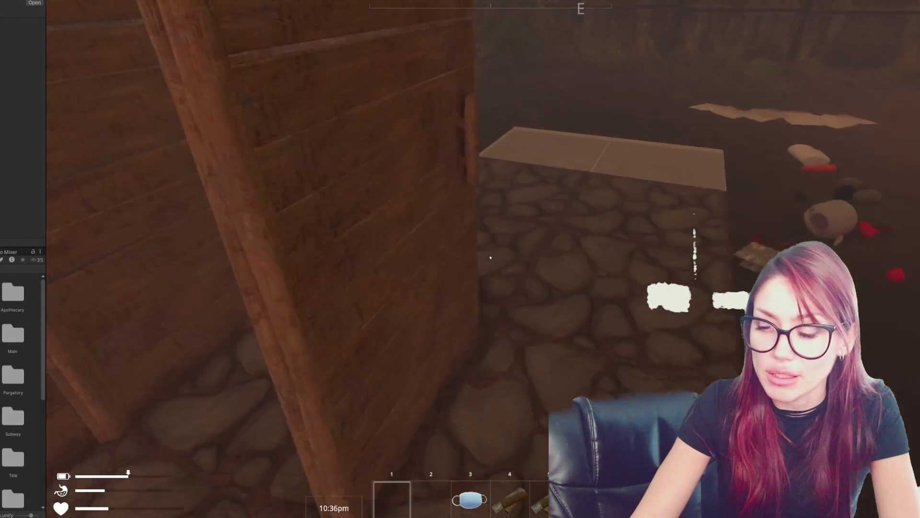
key(Escape)
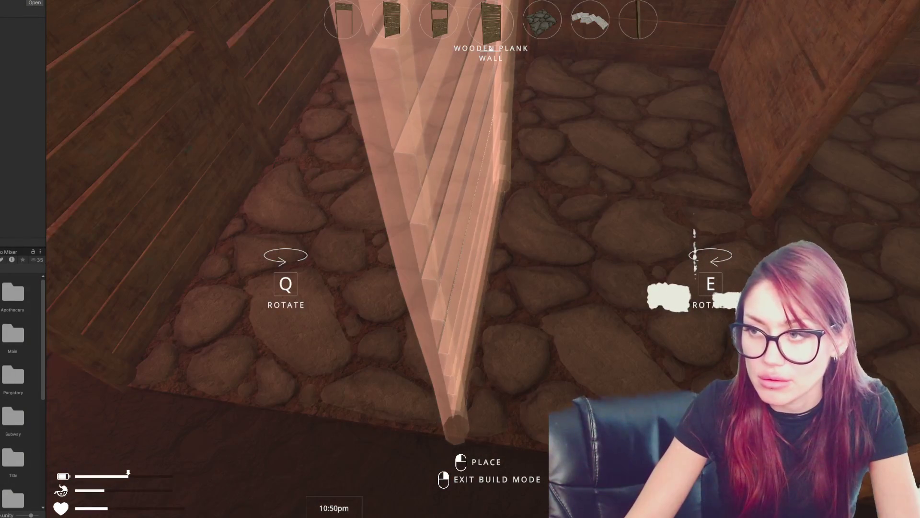
- Exit build mode and step back out of the wooden room
right_click(491, 258)
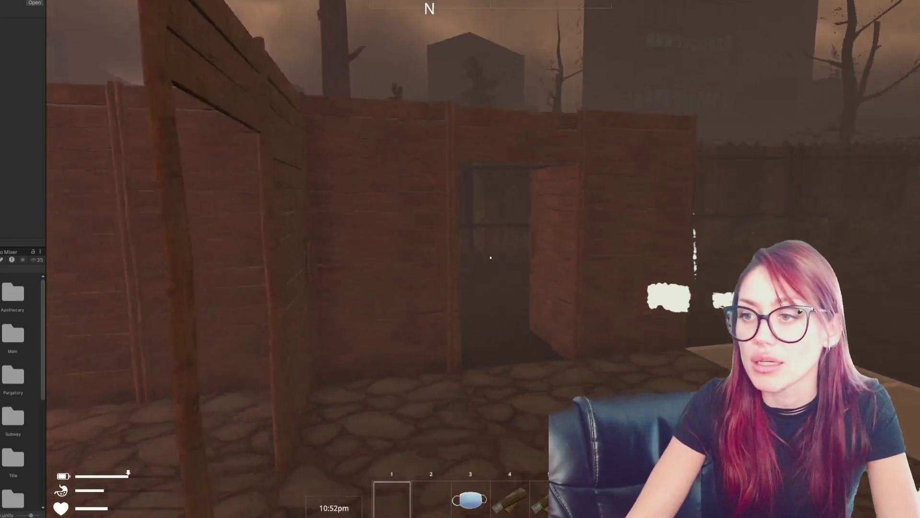
key(s)
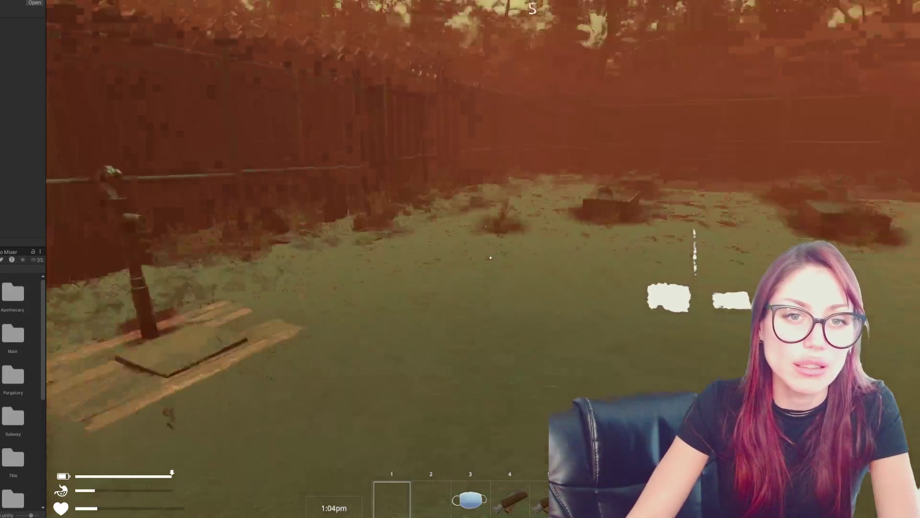
- Walk the snowy path past the guardrail and bridge to the chalkboard sign, opening its shop
key(w)
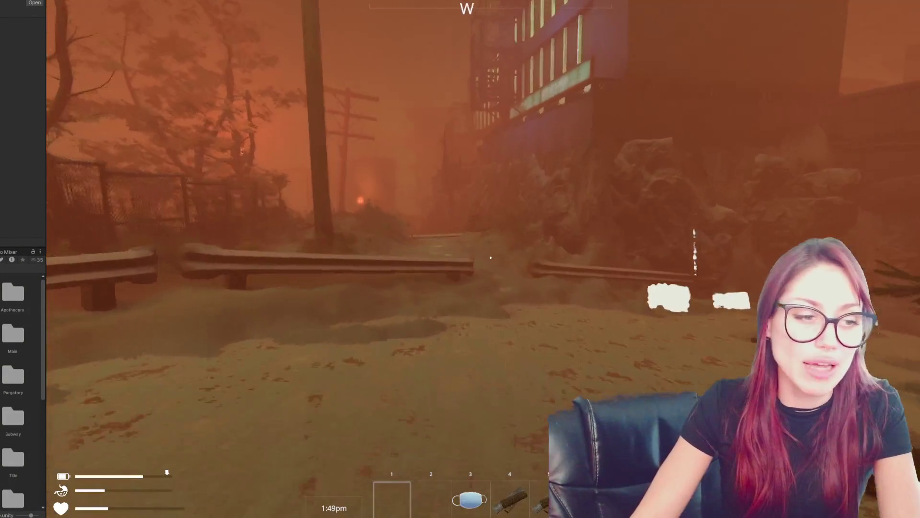
key(w)
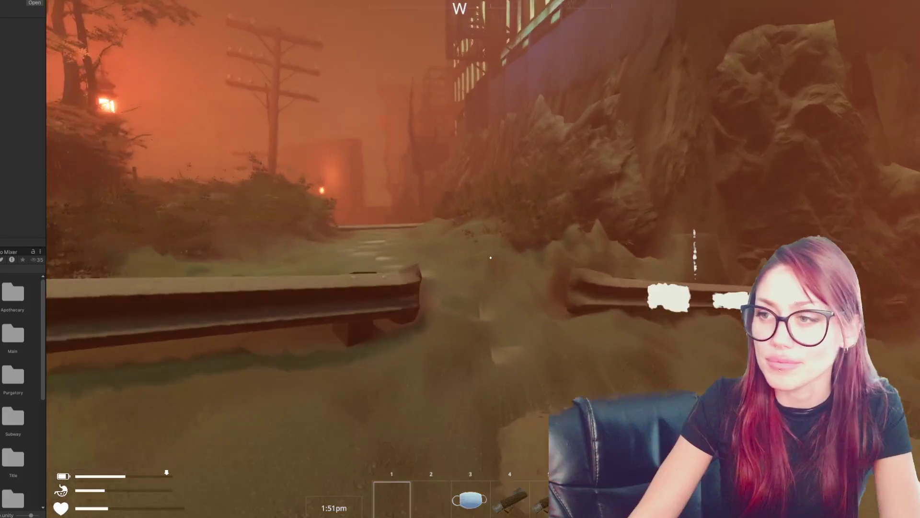
key(w)
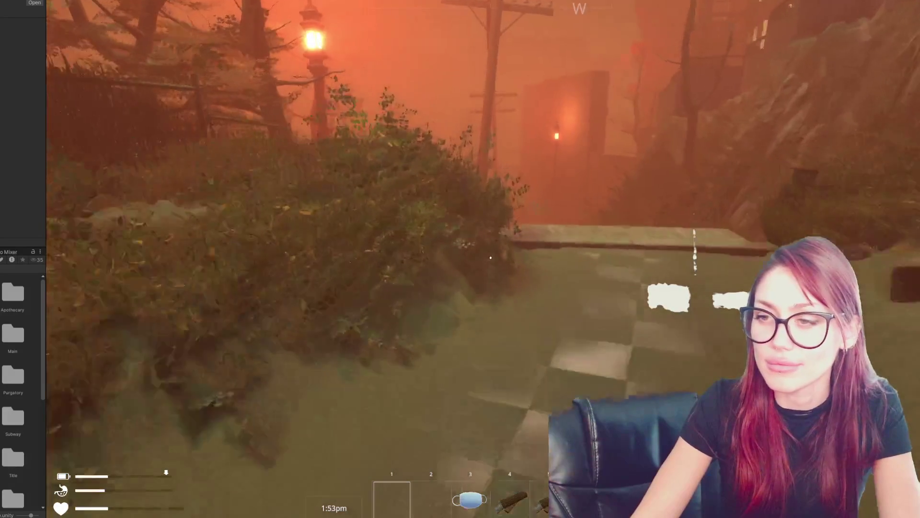
key(w)
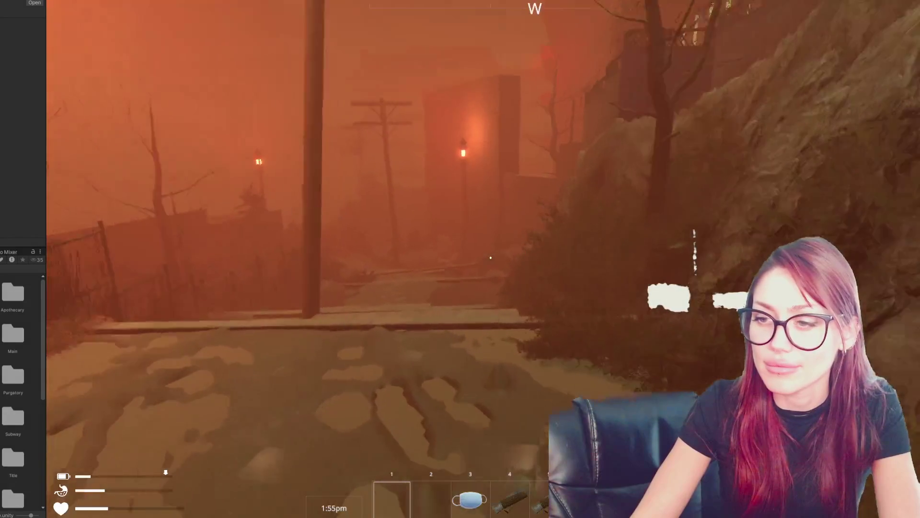
key(w)
key(w)
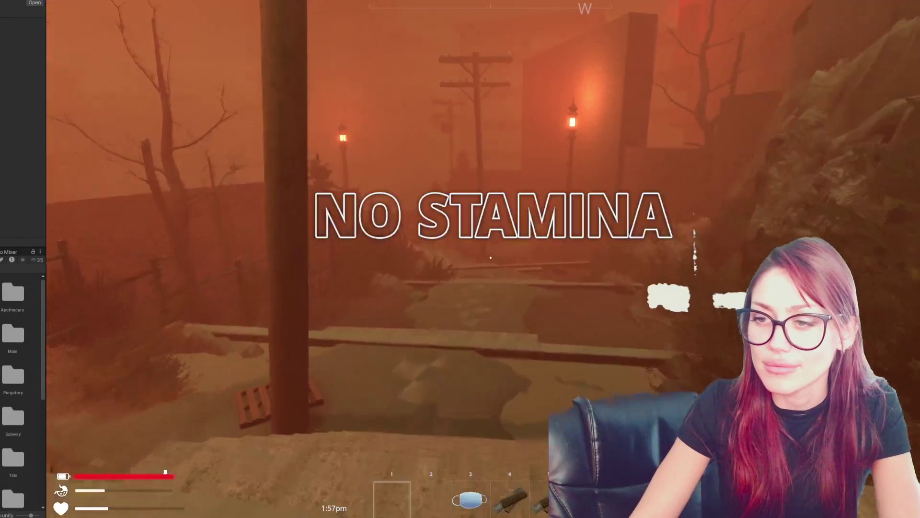
key(w)
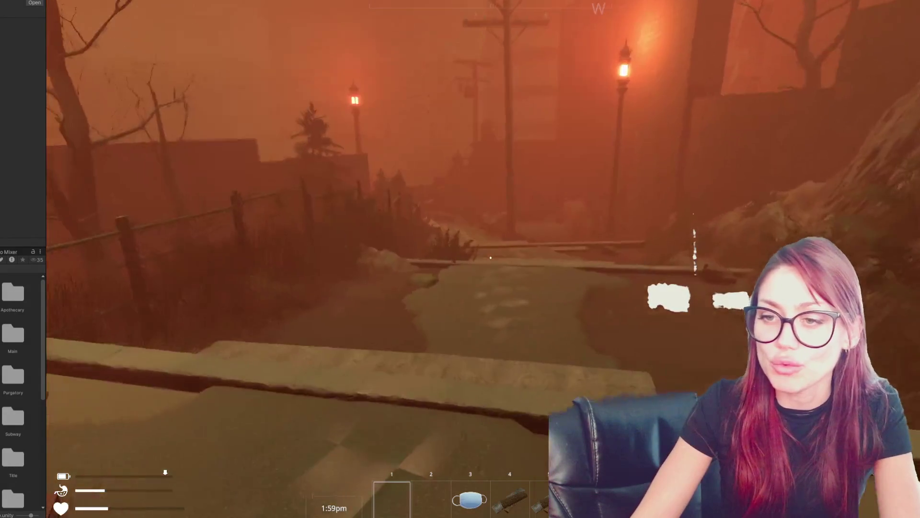
key(w)
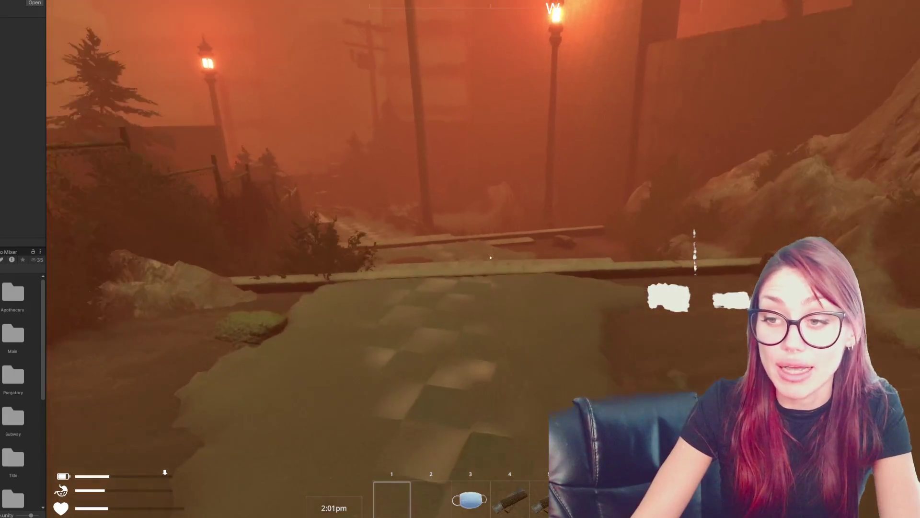
key(w)
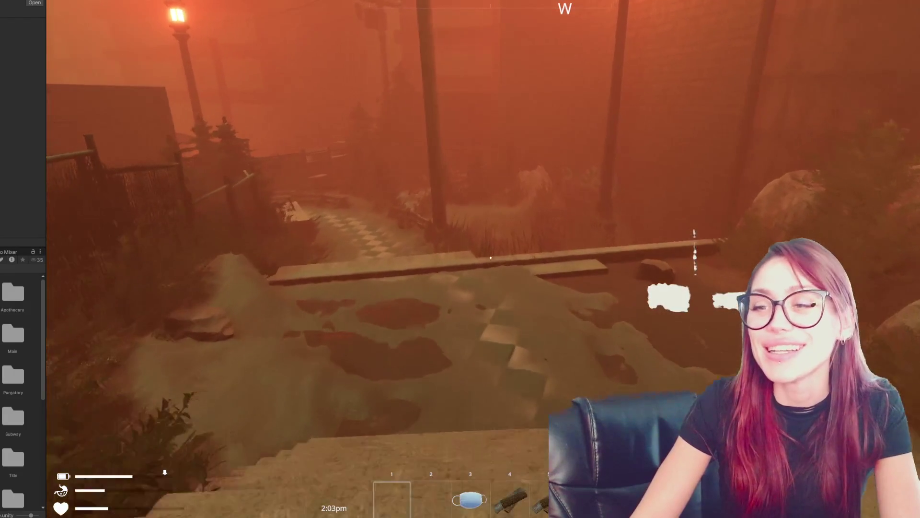
key(w)
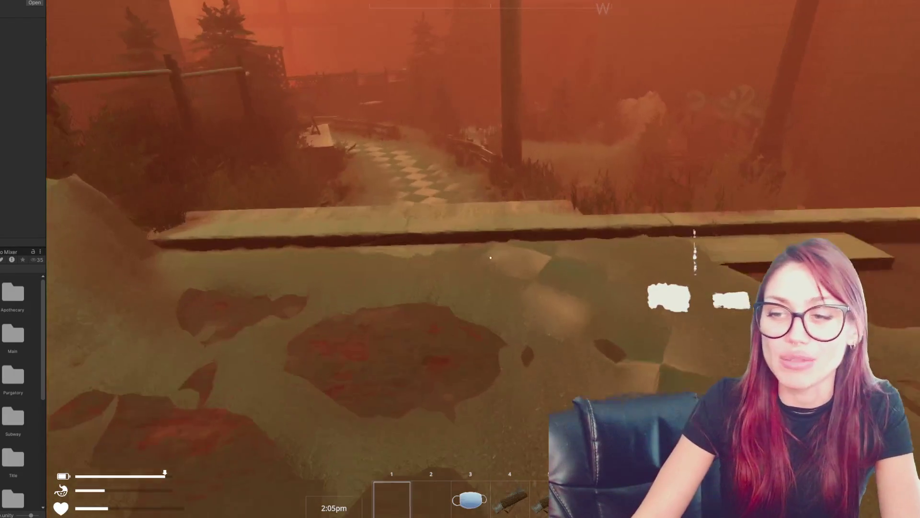
key(w)
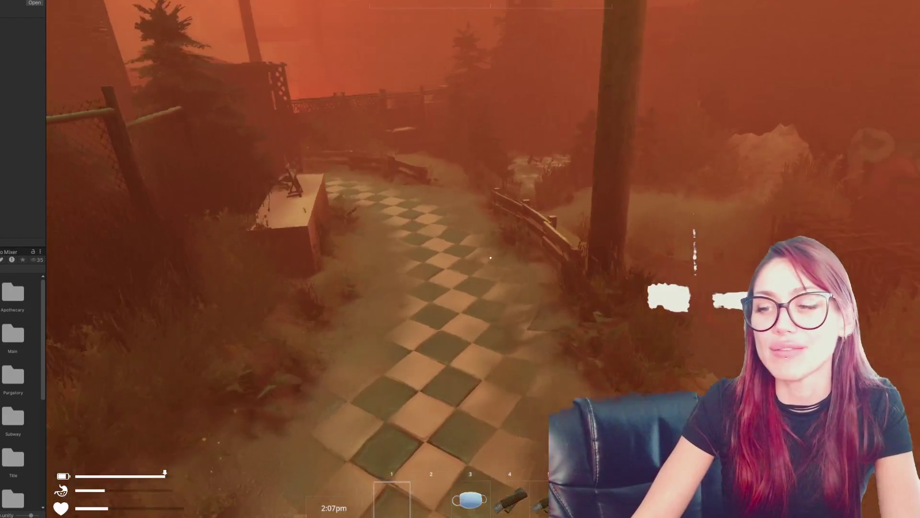
key(w)
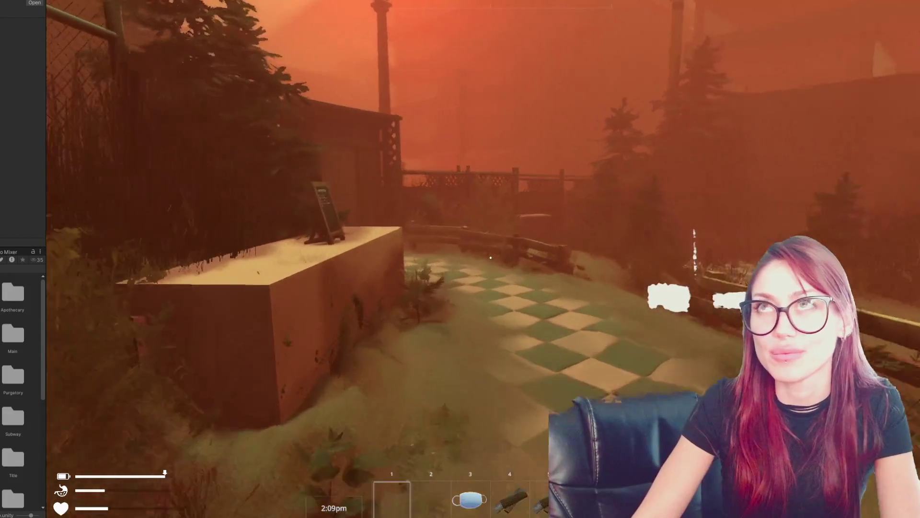
key(w)
key(e)
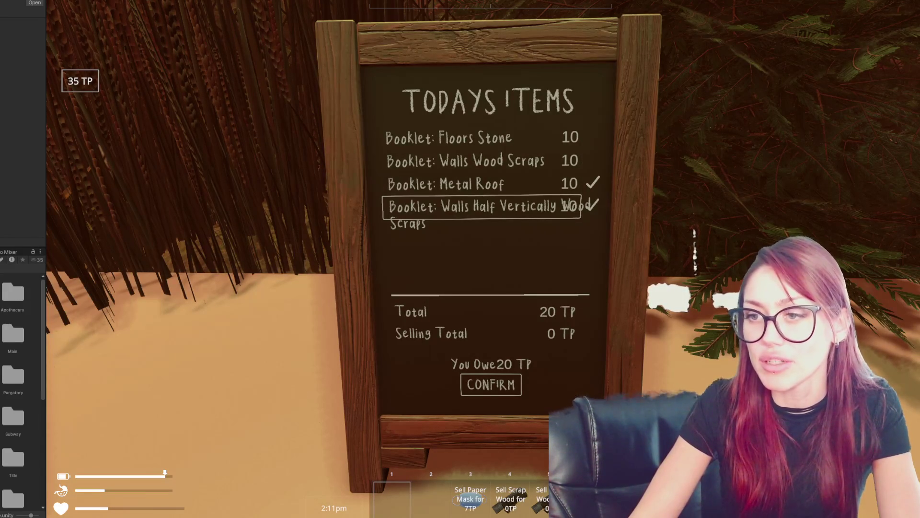
- Buy the ticked booklets and go through the wooden door
click(490, 385)
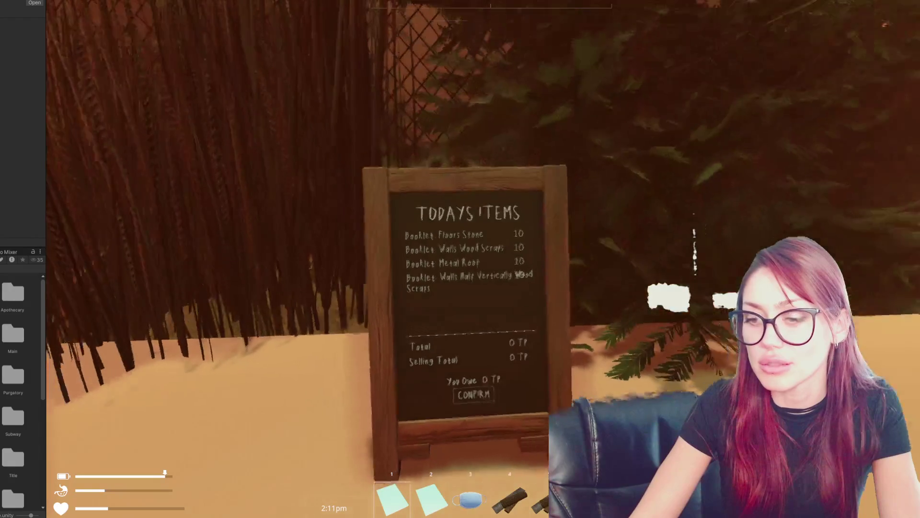
key(w)
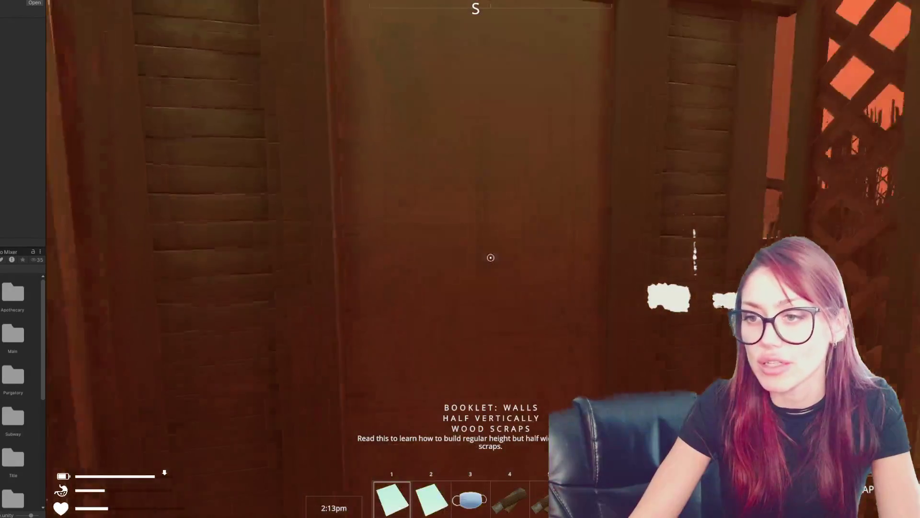
click(491, 258)
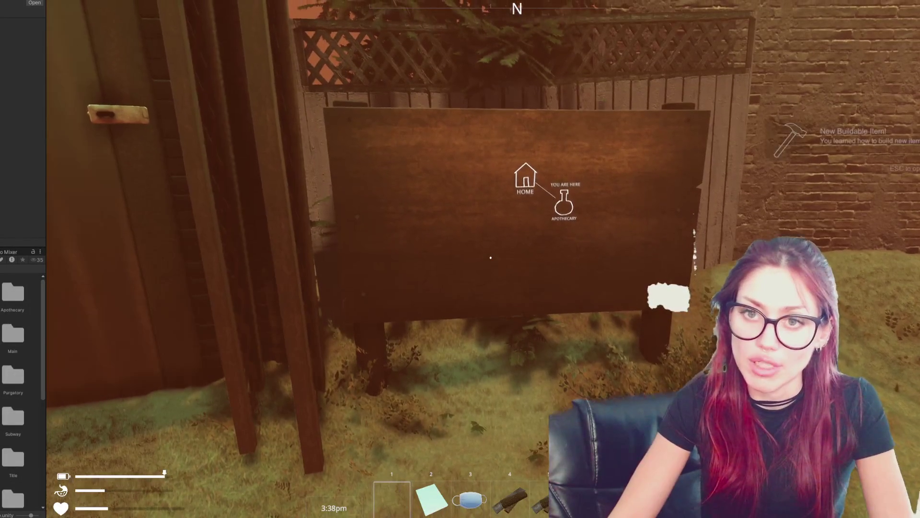
key(Escape)
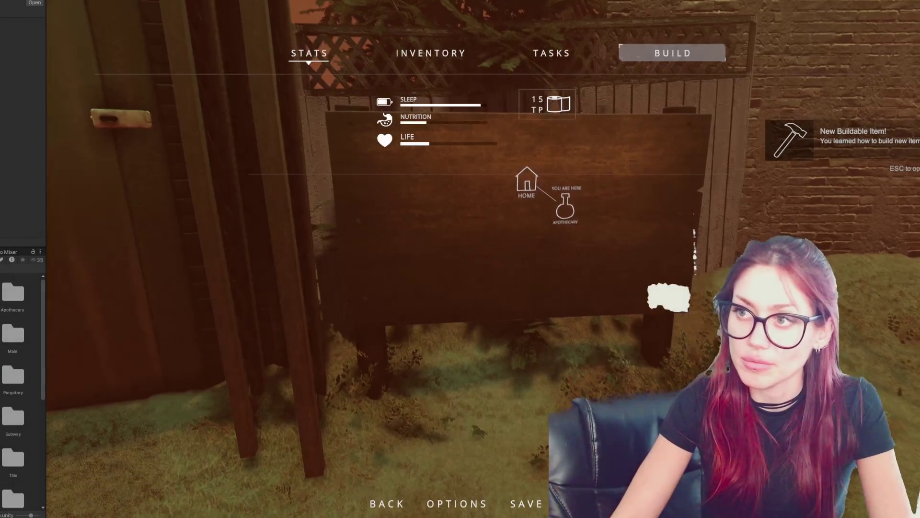
click(672, 52)
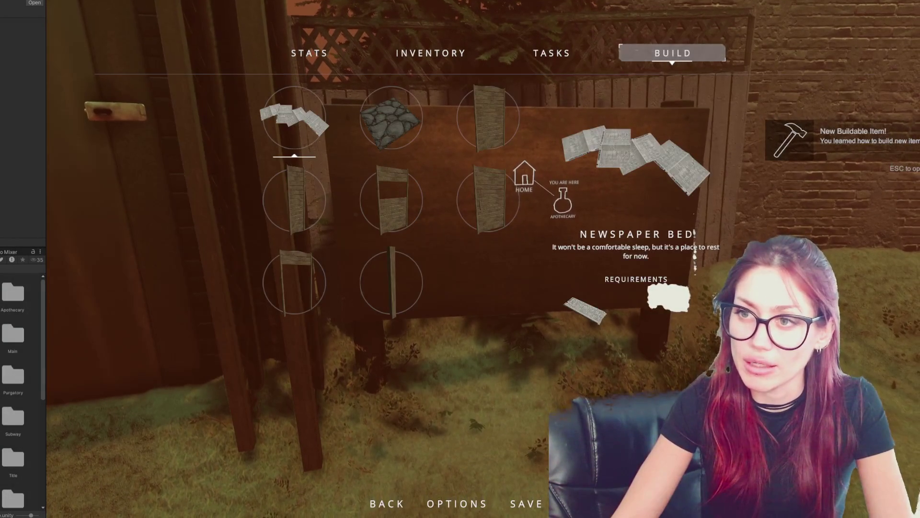
key(Escape)
key(Escape)
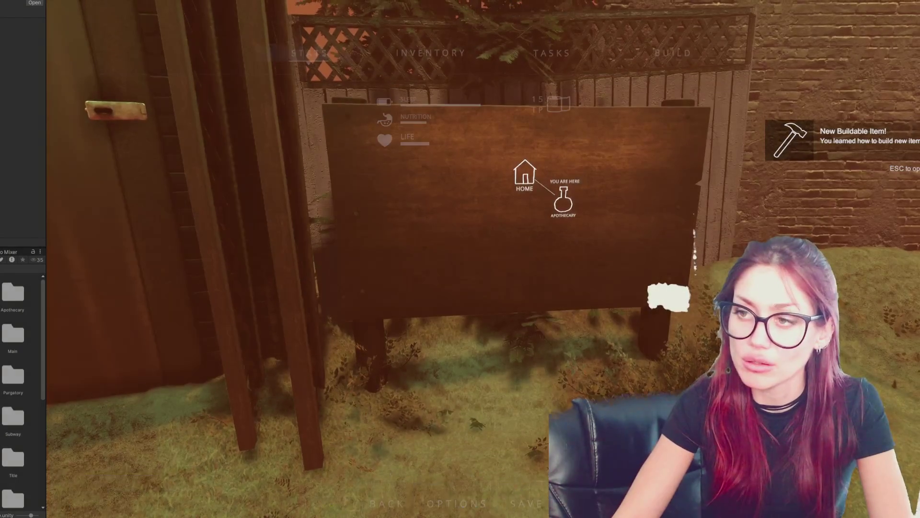
click(295, 117)
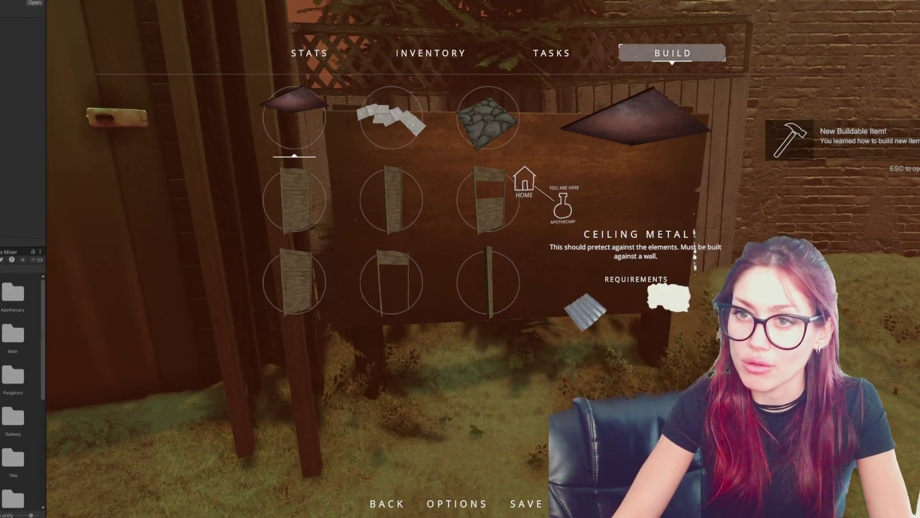
key(Escape)
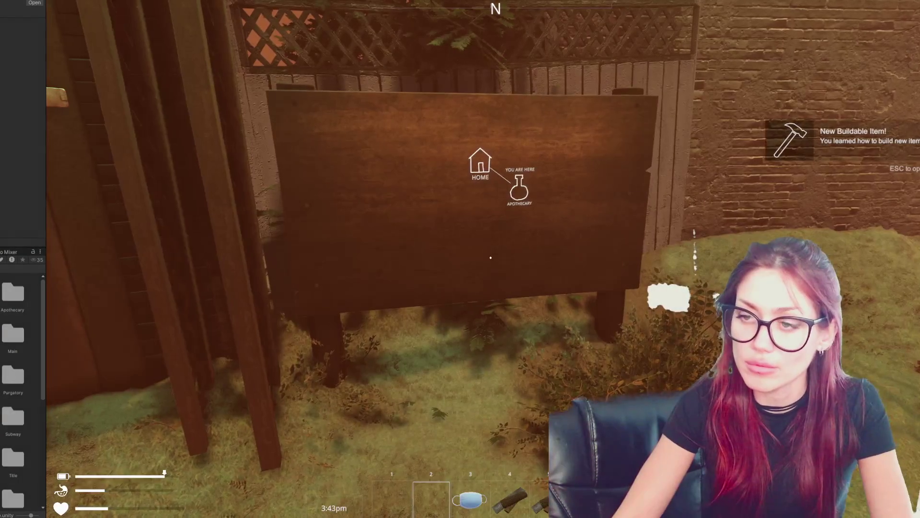
key(Escape)
- Save the game over the existing slot, then fast-travel to the alley via the map sign
click(528, 502)
click(614, 153)
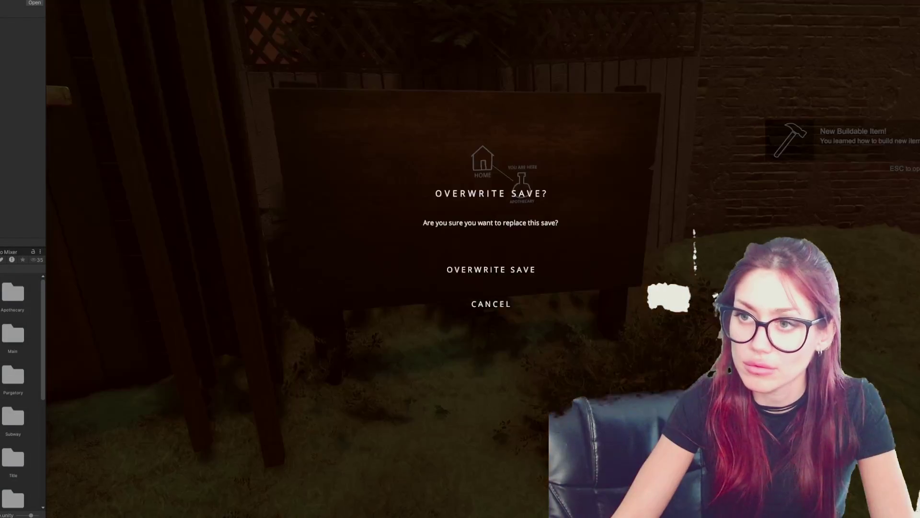
click(491, 269)
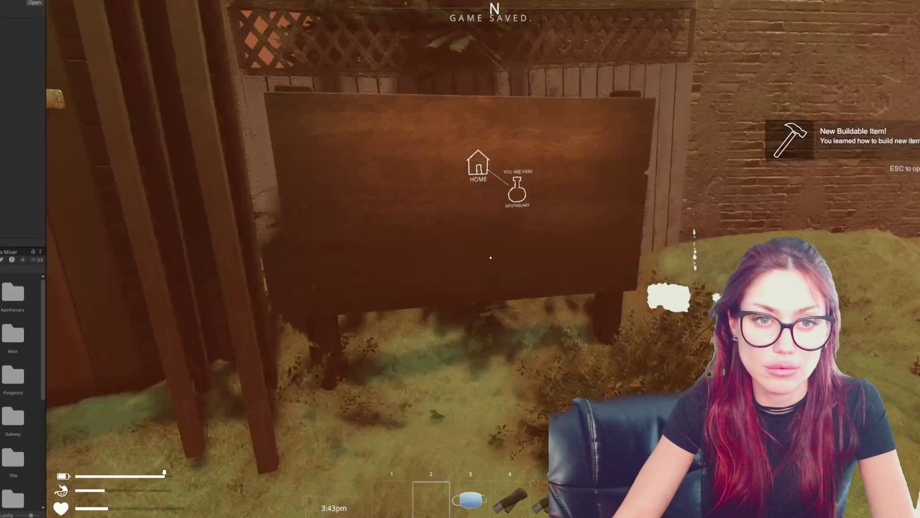
key(w)
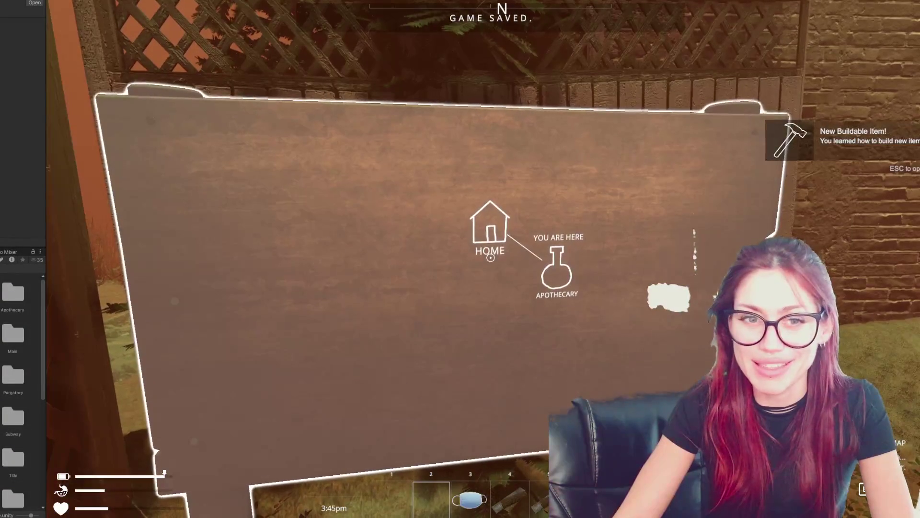
key(e)
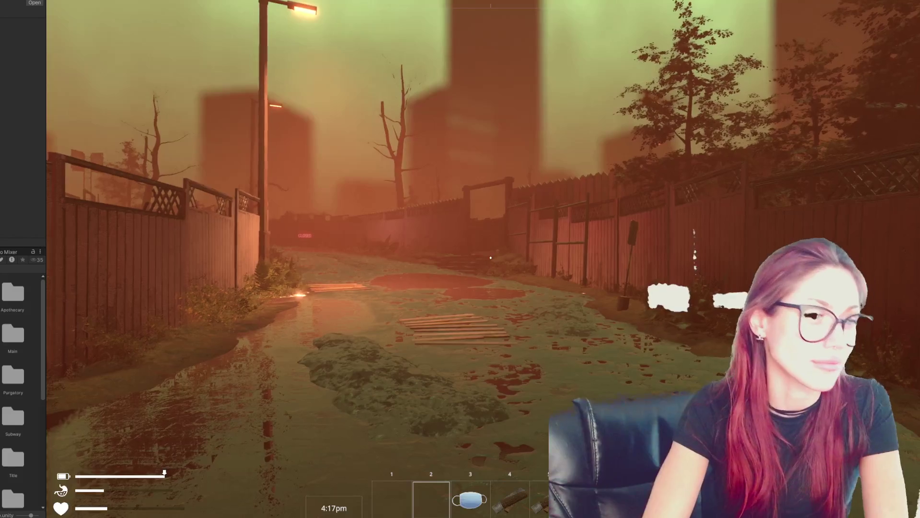
- Walk down the alley past the planks and through the wooden gate into the field
key(w)
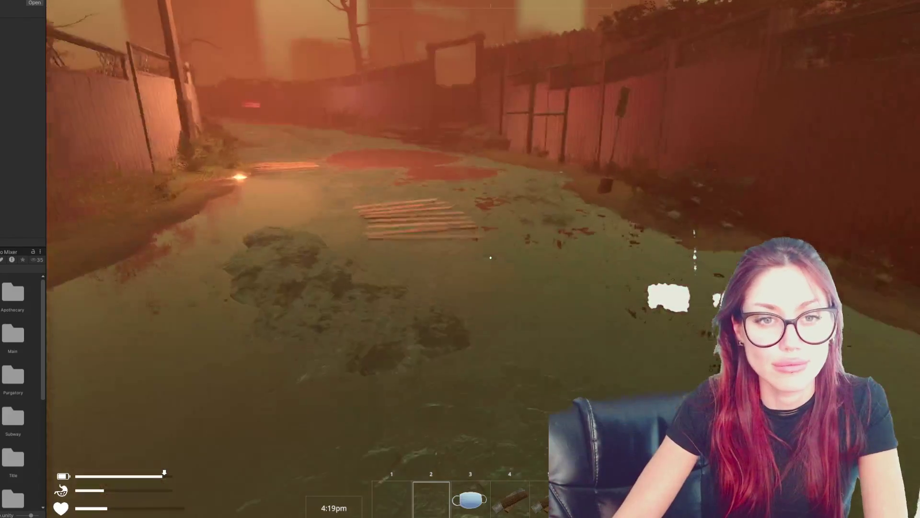
key(w)
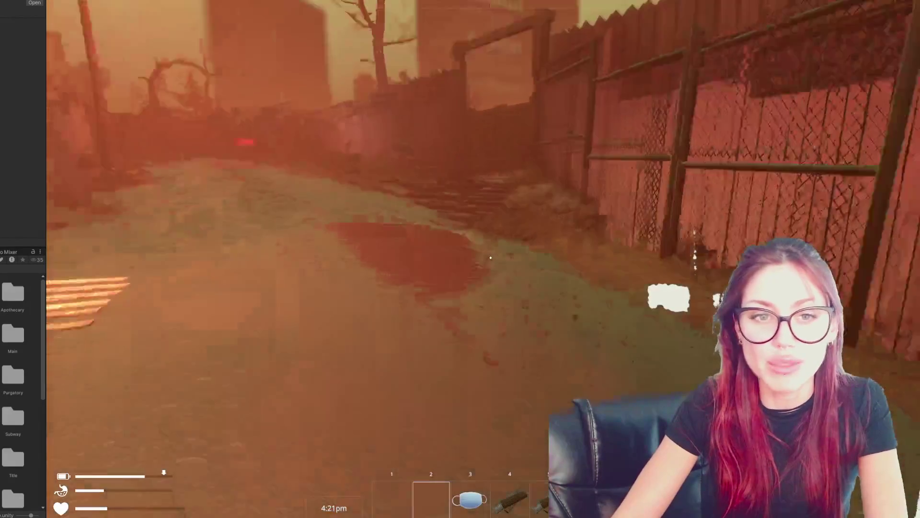
key(w)
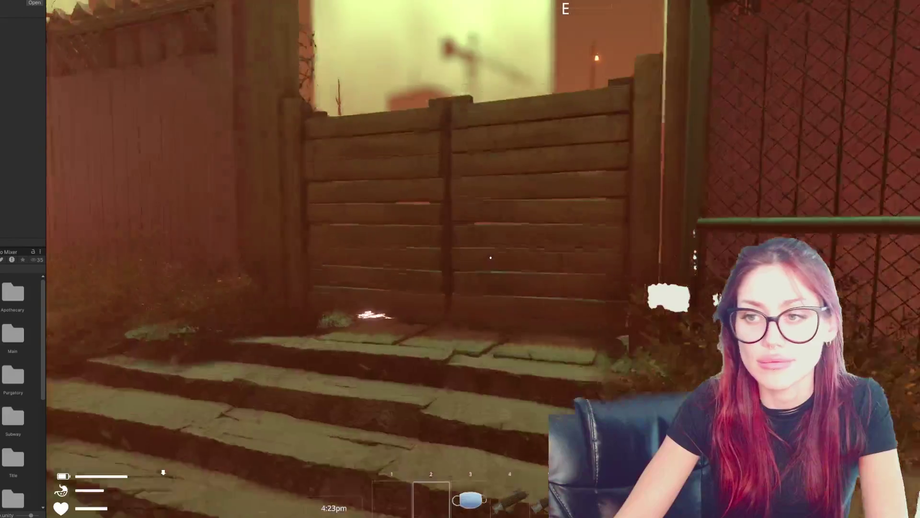
key(e)
key(w)
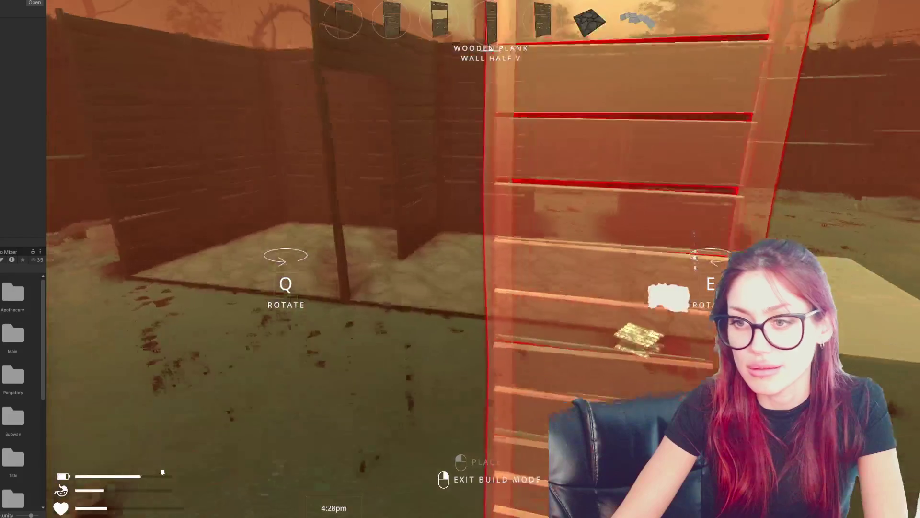
- Rotate the wall preview, reposition beside the pallet, and reselect Wooden Plank Wall Half V
key(e)
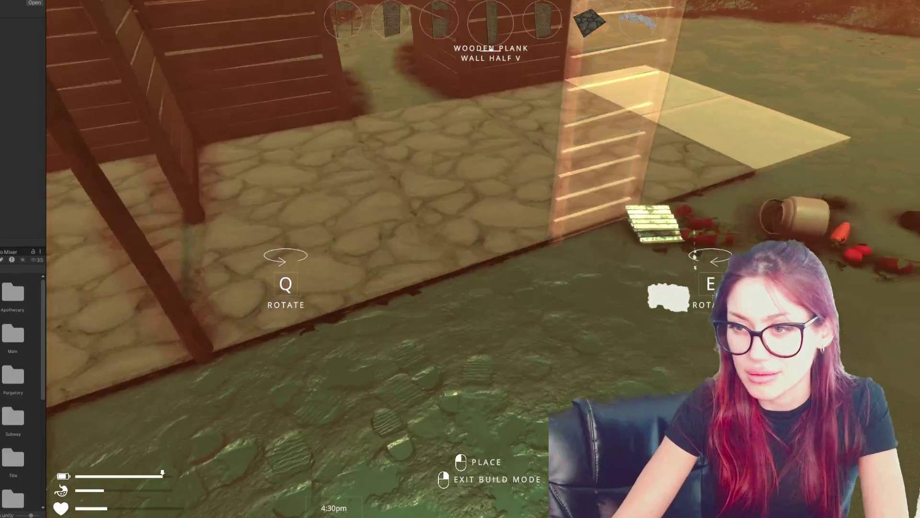
key(d)
key(s)
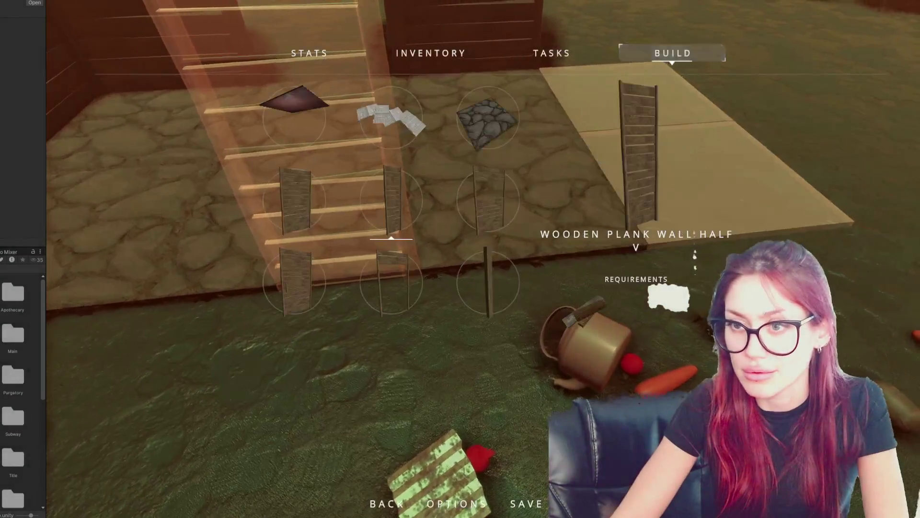
click(391, 202)
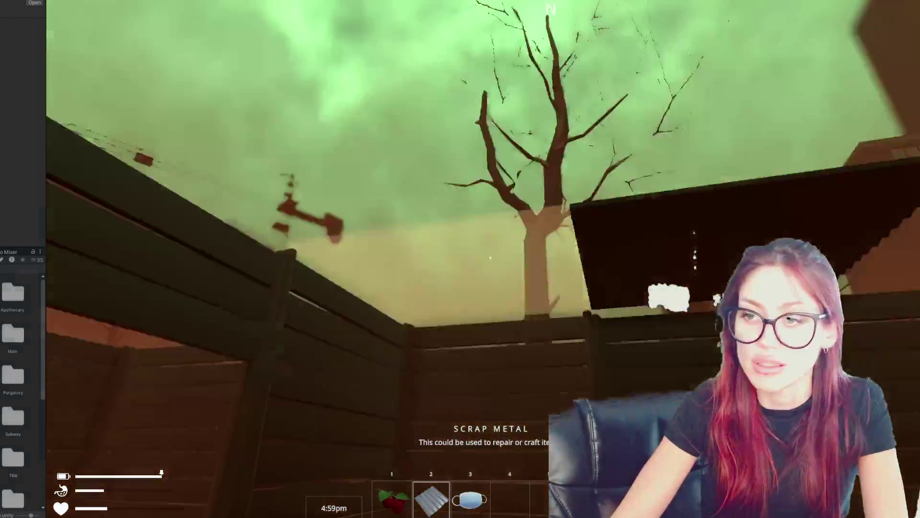
- Place the scrap metal piece in the world and bring up the in-game menu
click(491, 258)
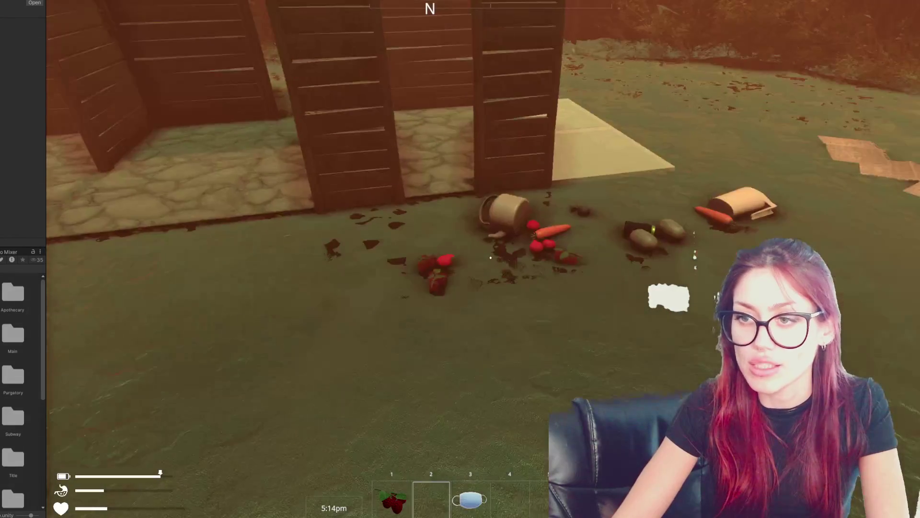
key(Escape)
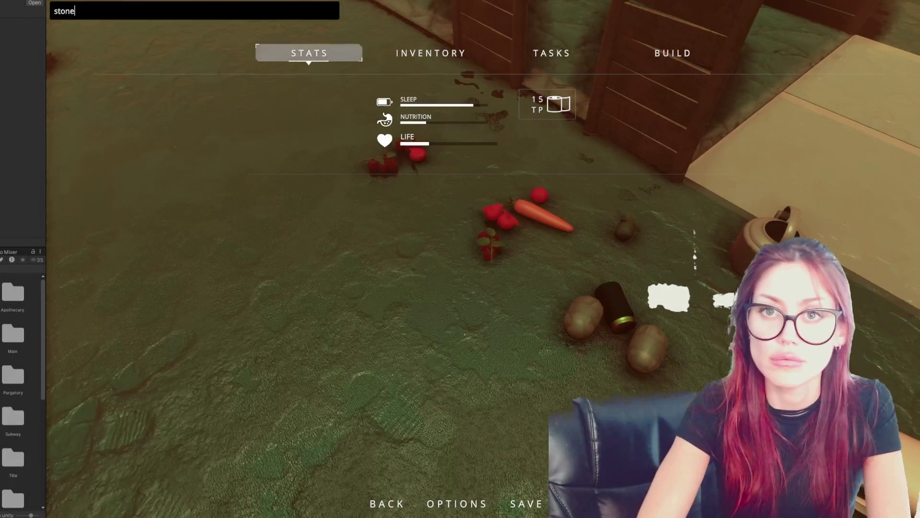
- Spawn a stone from the console and place a Wooden Plank Wall
key(Return)
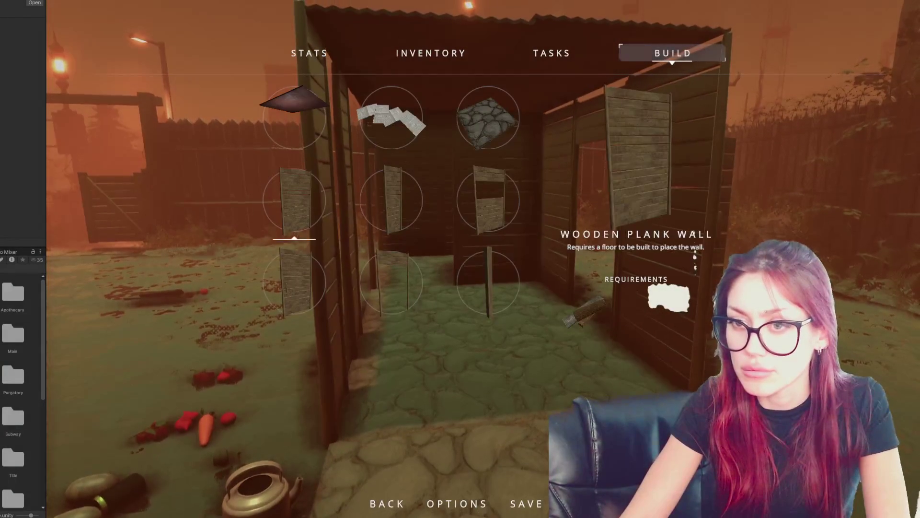
click(295, 198)
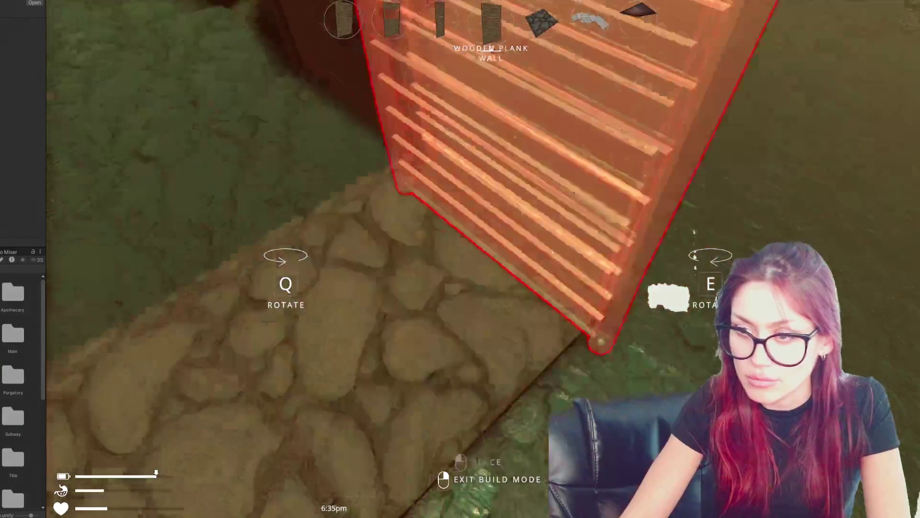
click(490, 257)
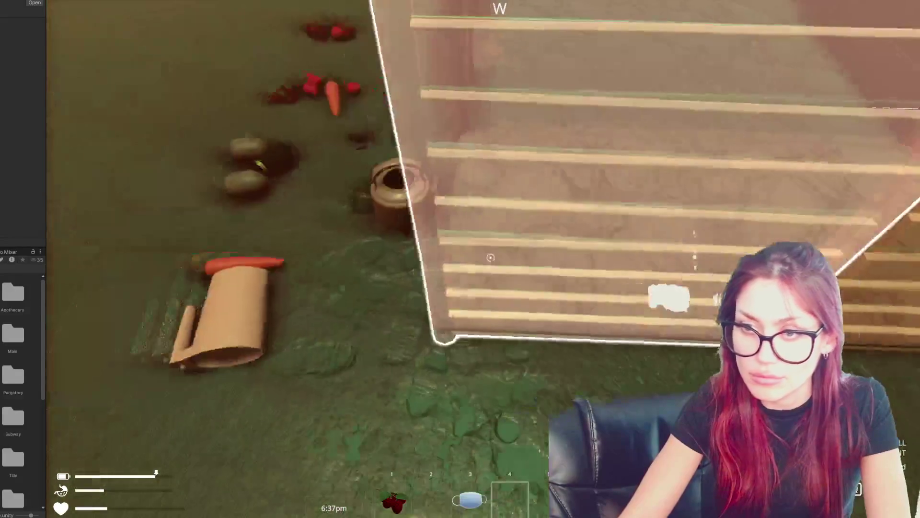
- Spawn scrap wood, equip it from slot 4, and build a wall across the doorway
key(Escape)
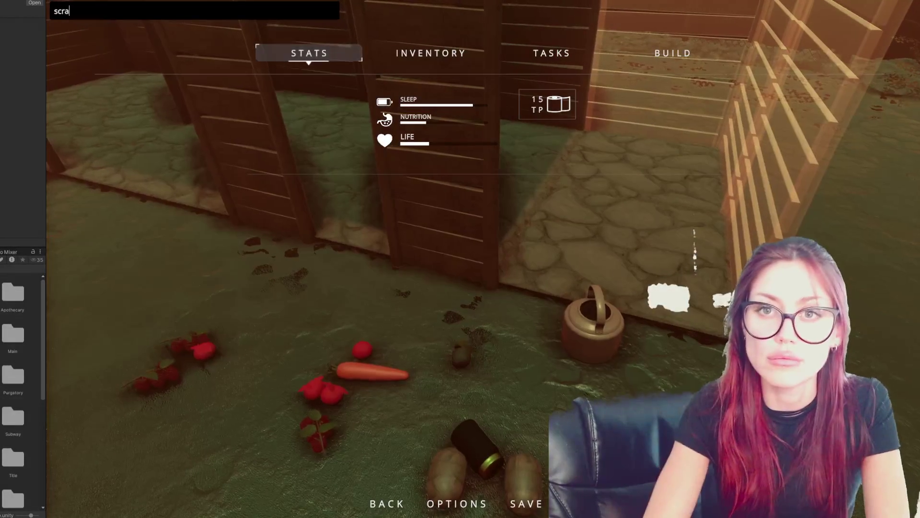
key(Escape)
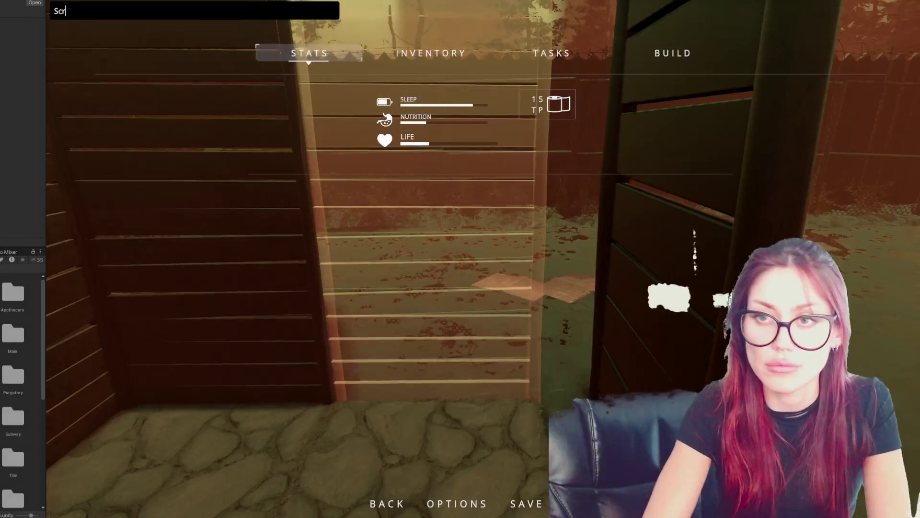
key(Escape)
key(4)
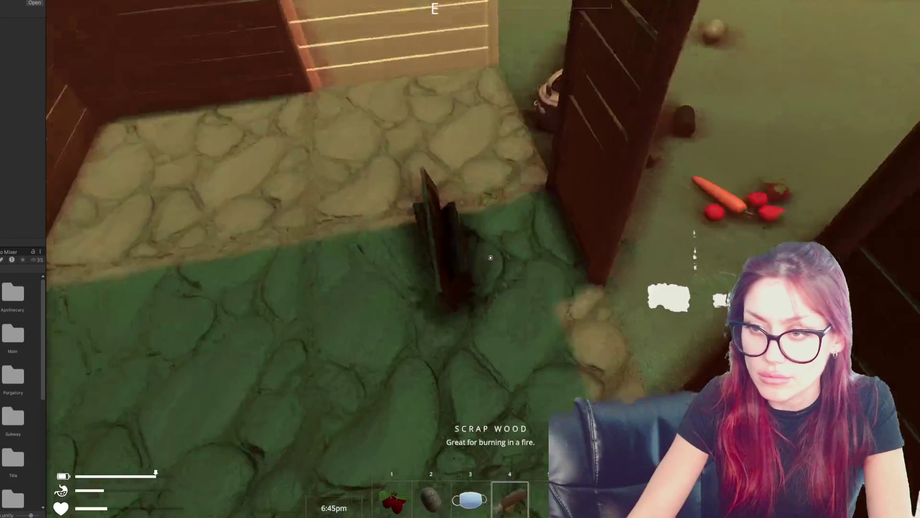
click(490, 258)
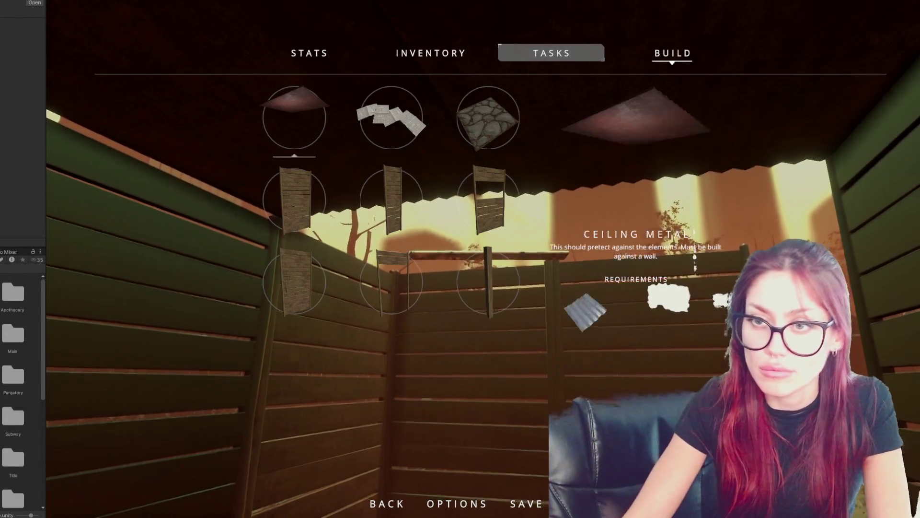
- Choose Ceiling Metal from the Build menu and place the panel over the shelter
key(Escape)
key(Escape)
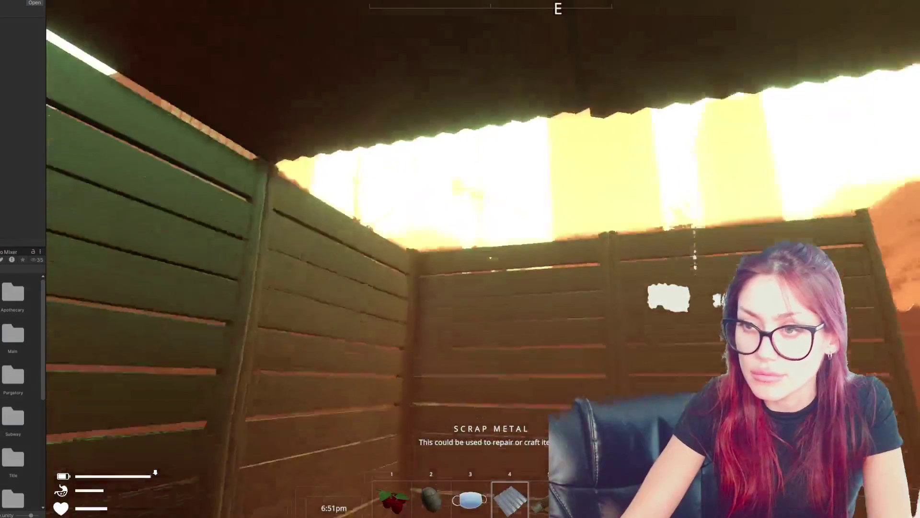
click(490, 258)
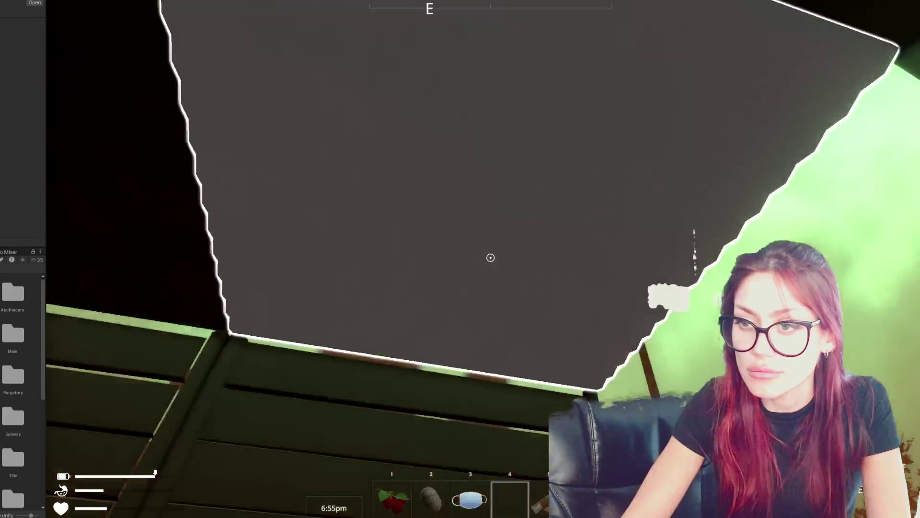
- Walk inside the wooden enclosure up to its wall corner, then back away for a wide view
key(s)
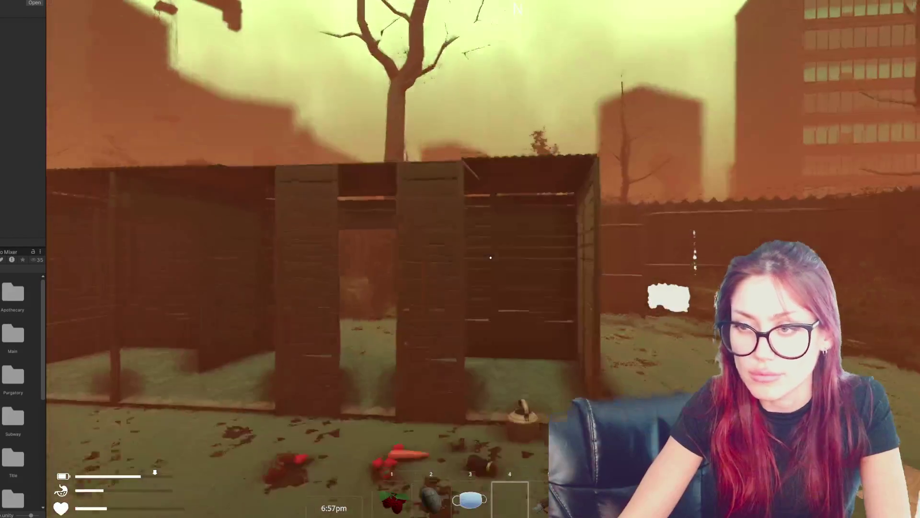
key(w)
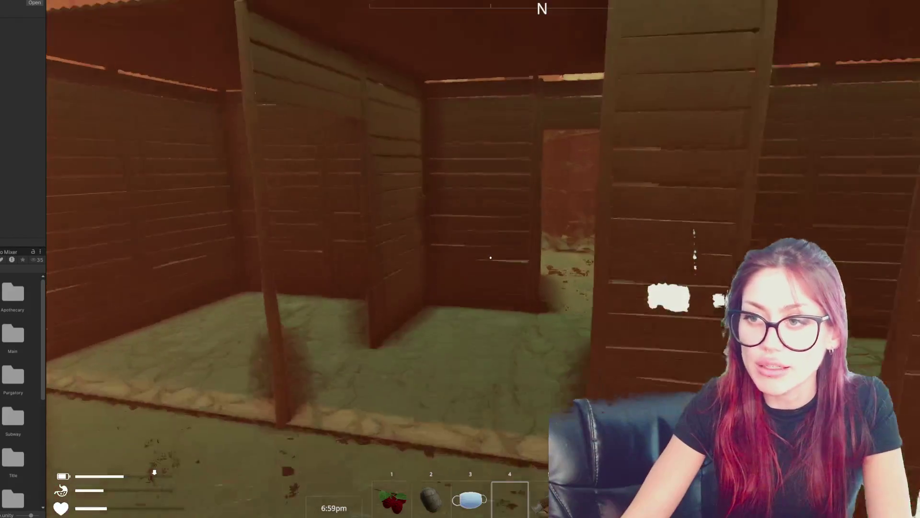
key(w)
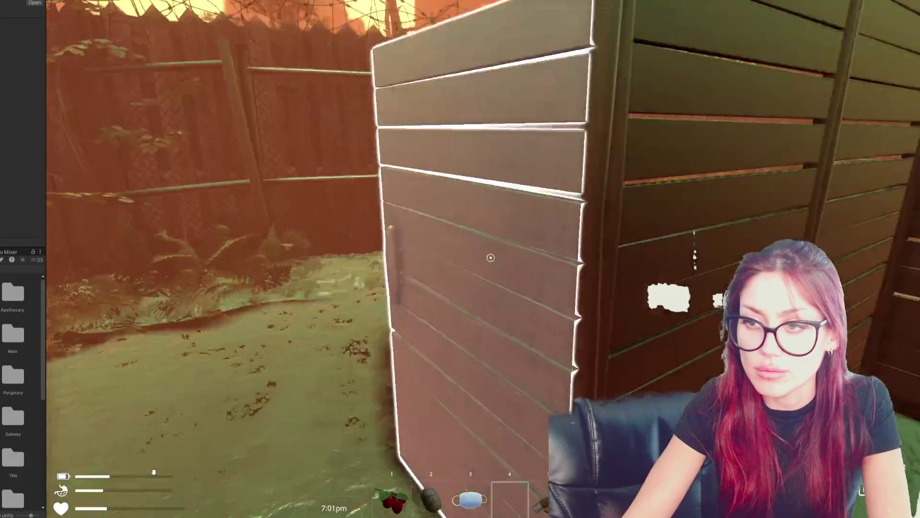
key(s)
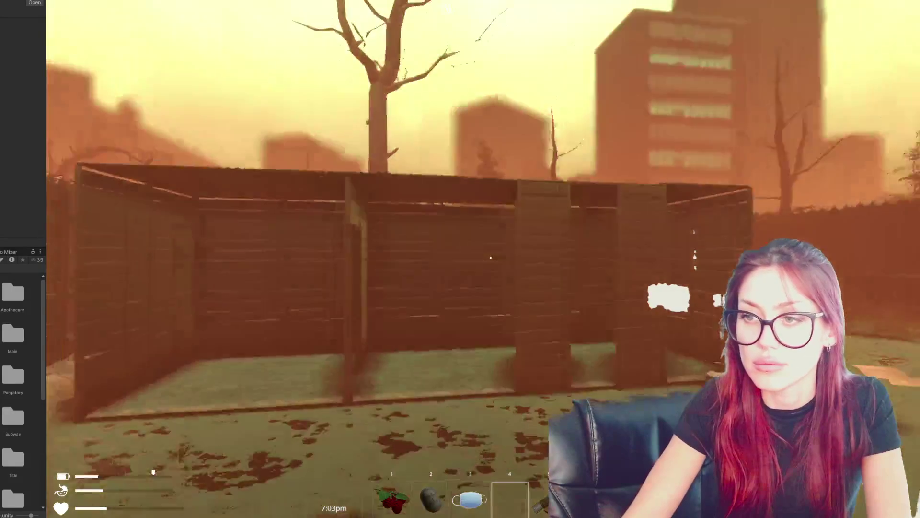
- Circle to the enclosure front, view it whole, and bring up the pause menu's Stats page
key(d)
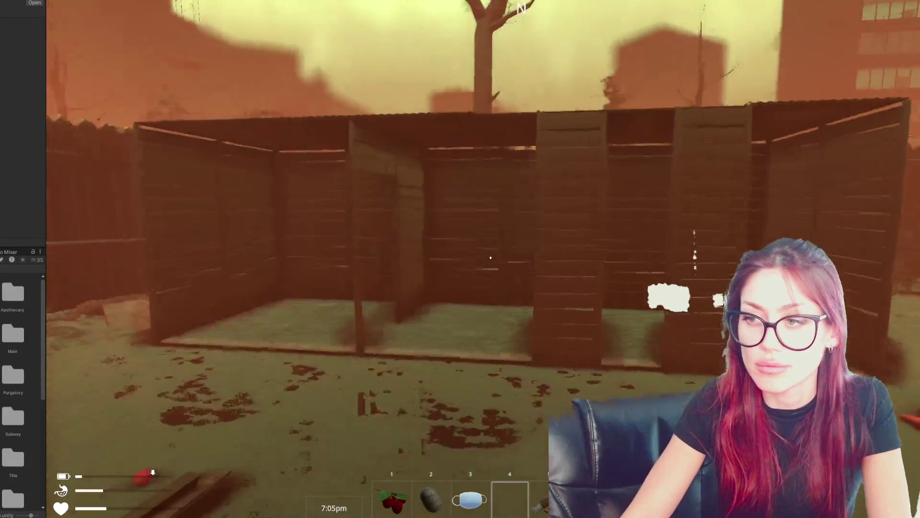
key(w)
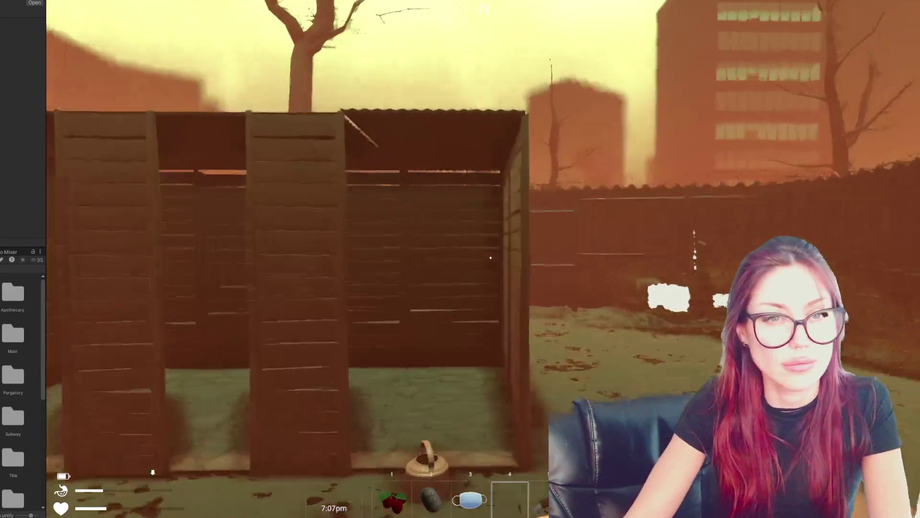
key(s)
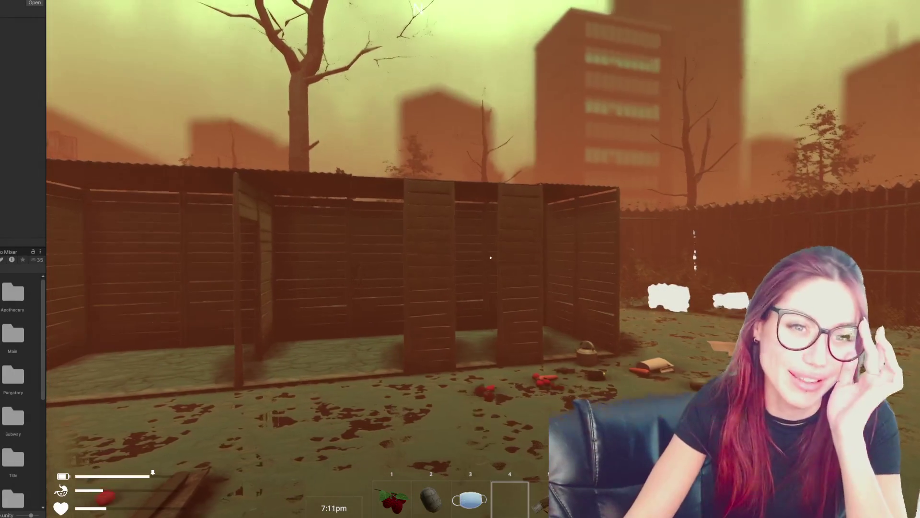
key(Escape)
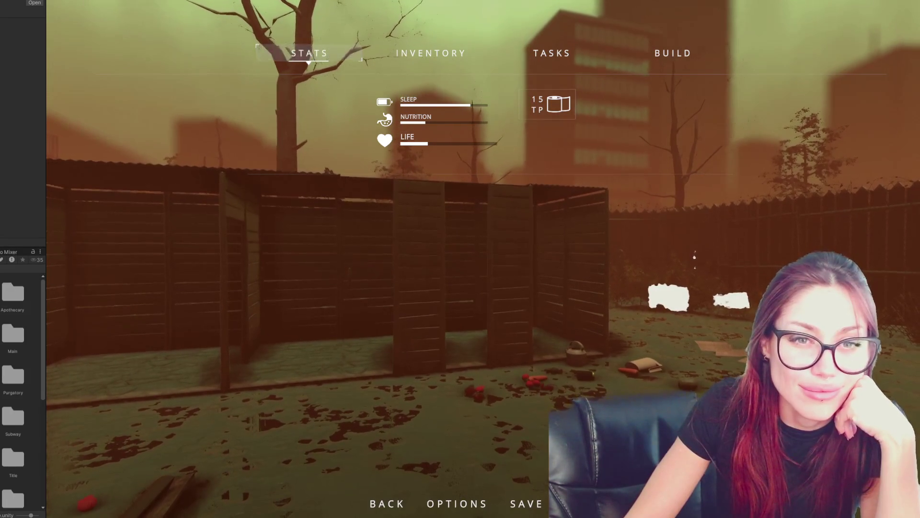
- Close the stats menu and walk into the wooden enclosure, looking back across the yard
key(Escape)
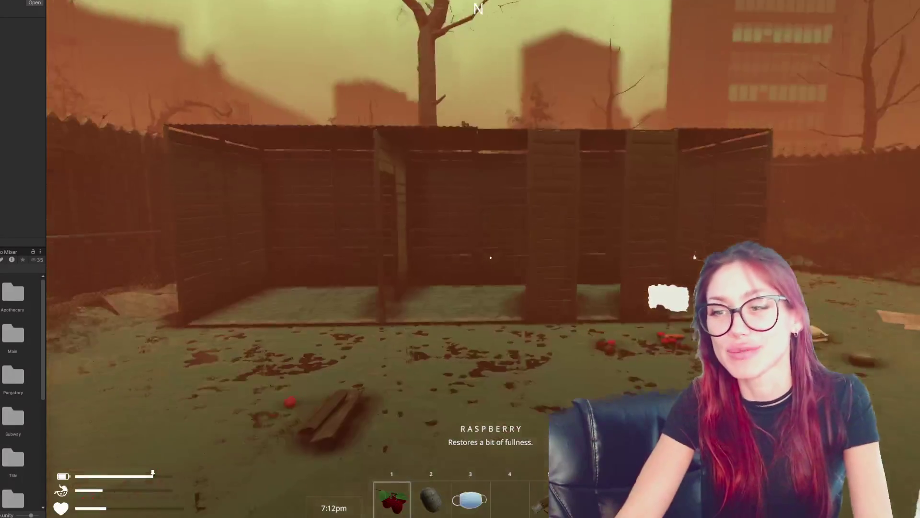
key(w)
key(w)
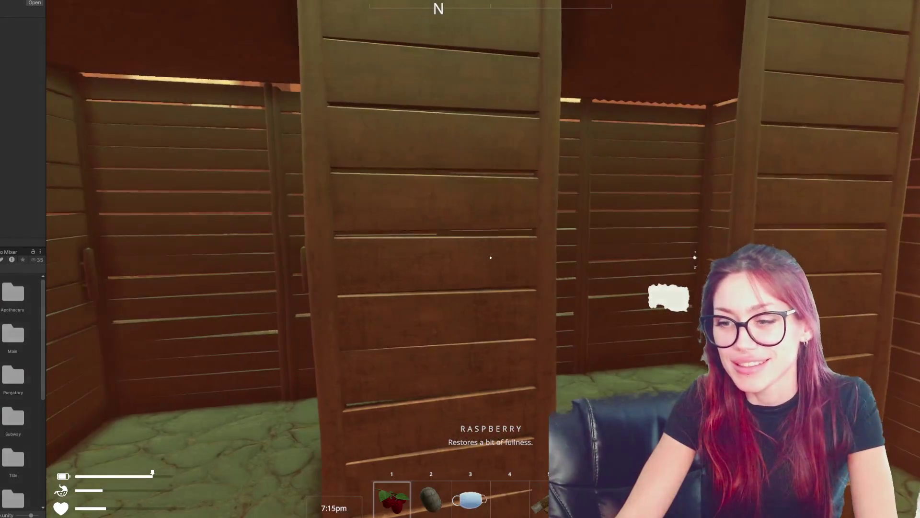
key(w)
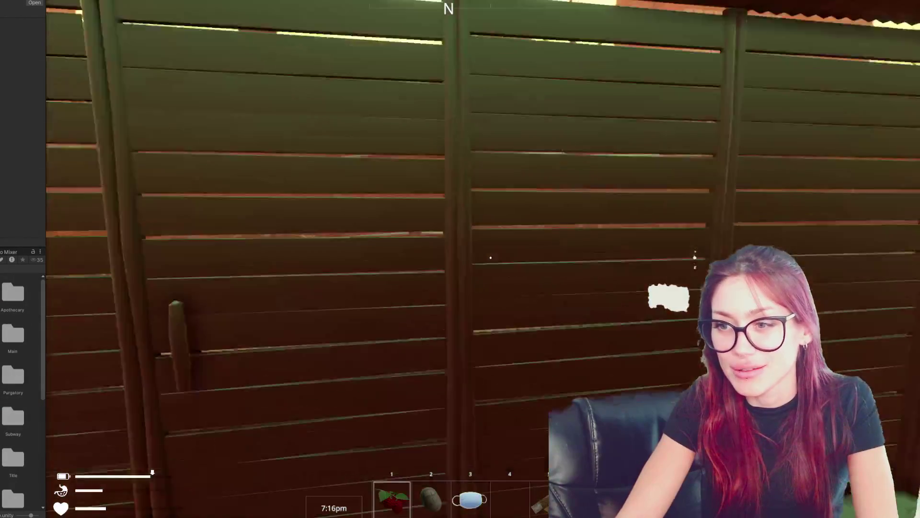
- Look at another inner wall, back out to view the whole shelter, then approach its base
key(w)
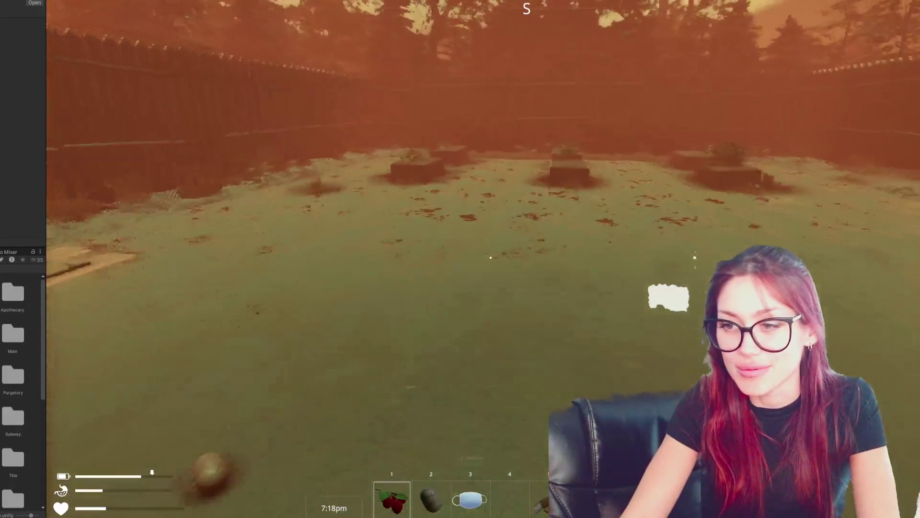
key(w)
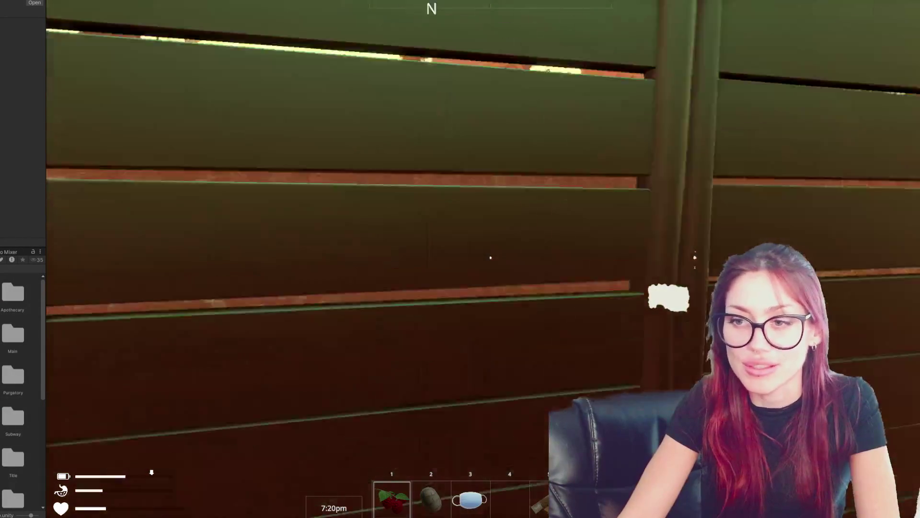
key(s)
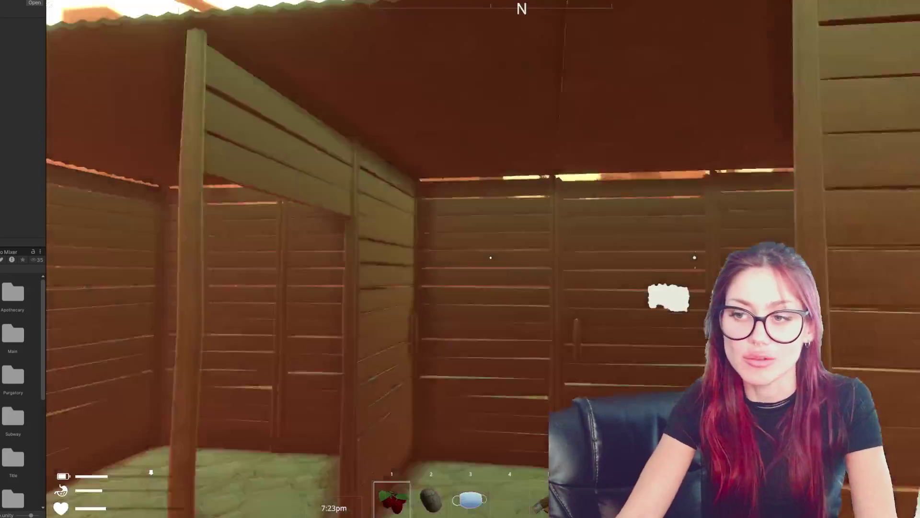
key(s)
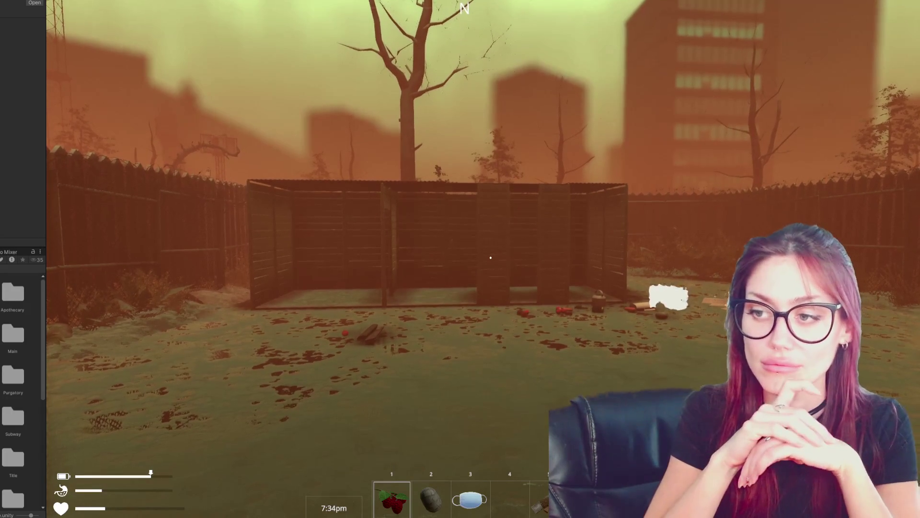
key(w)
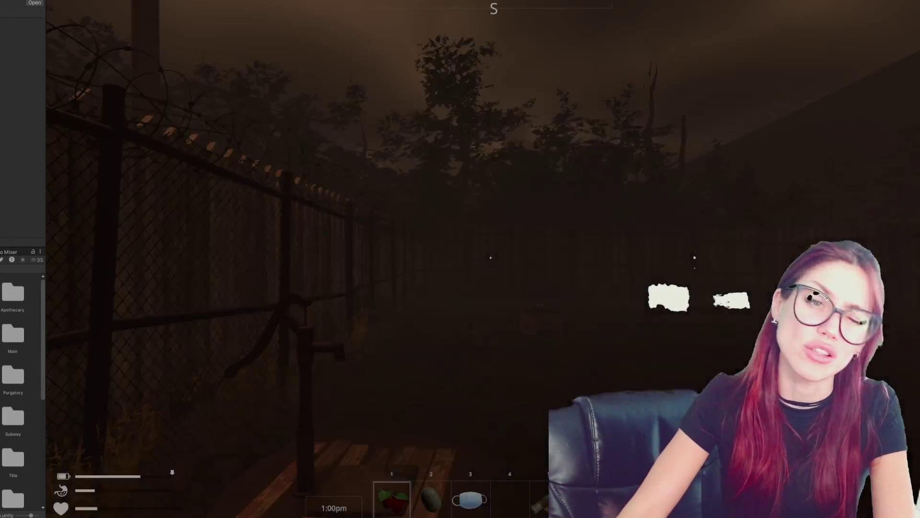
- Walk through the gate past the EXIT sign, scroll the hotbar, and enter the wooden door by the fence
key(w)
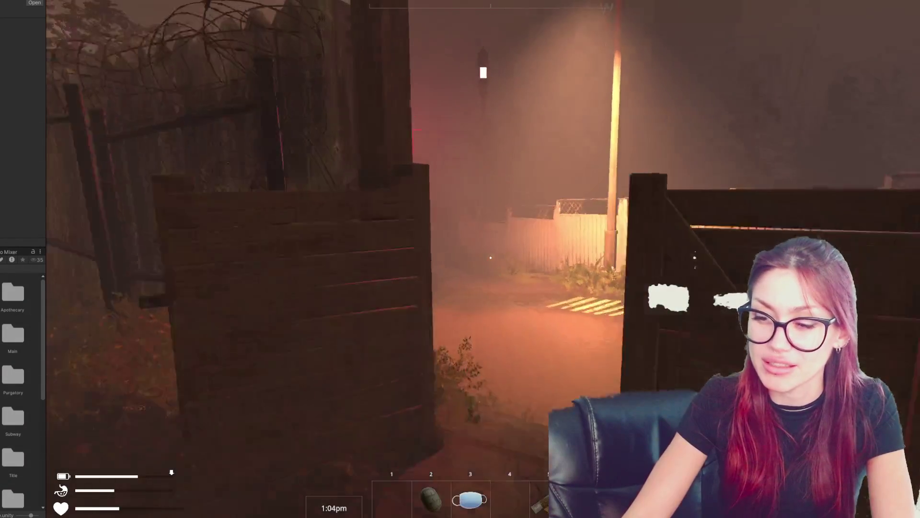
scroll(460, 259, up, 3)
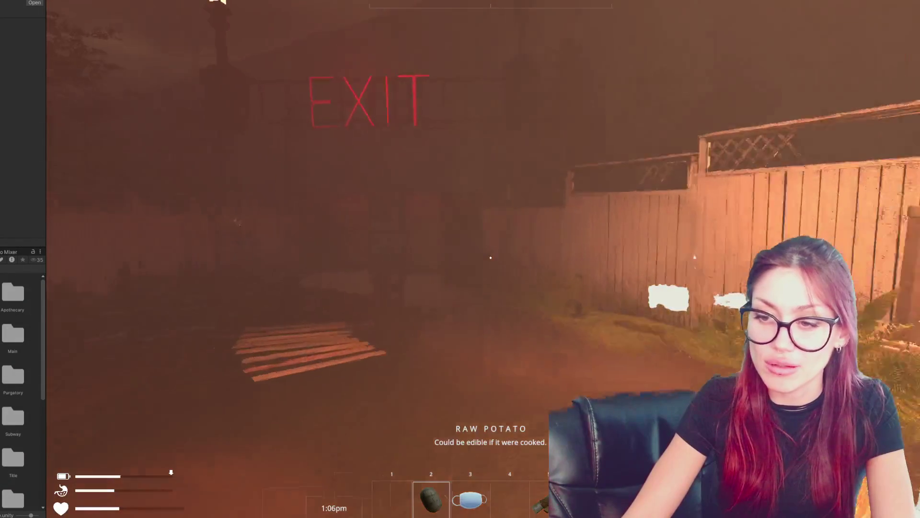
scroll(460, 259, up, 2)
key(w)
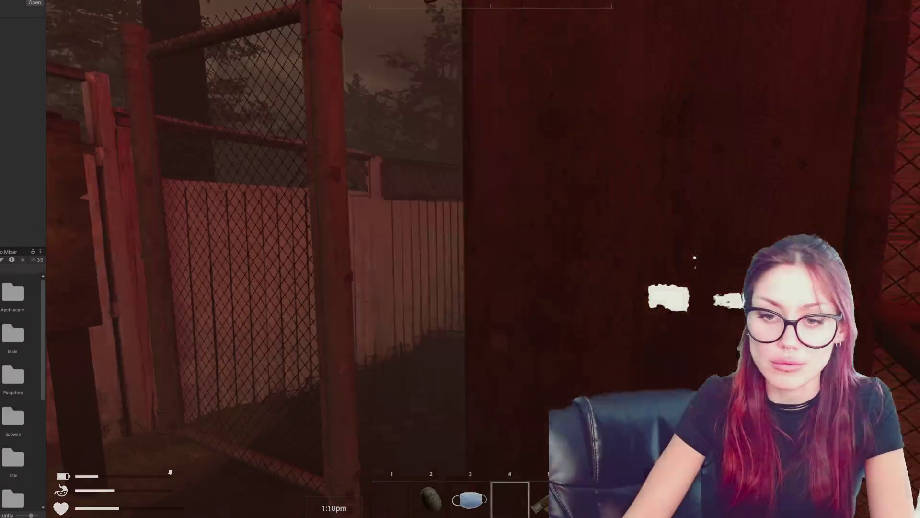
key(e)
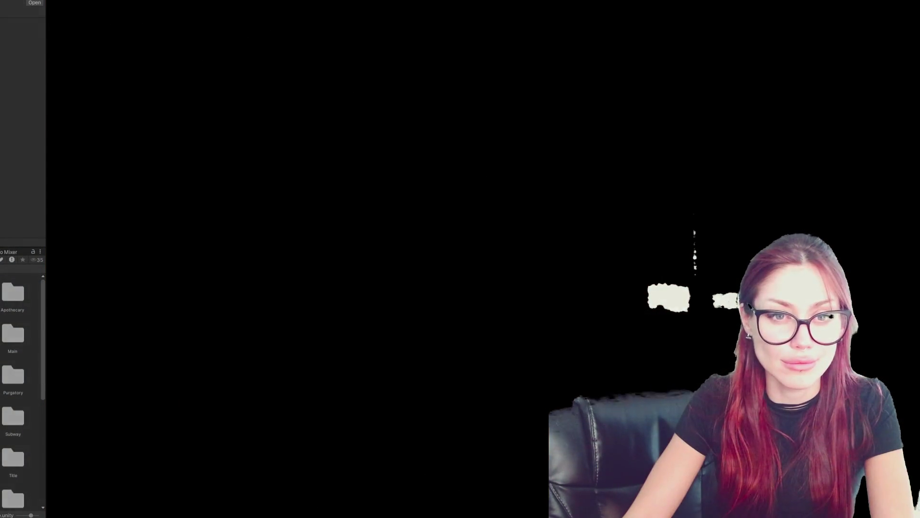
- Walk along the foggy road to the guardrail and cross onto the checkered floor
key(w)
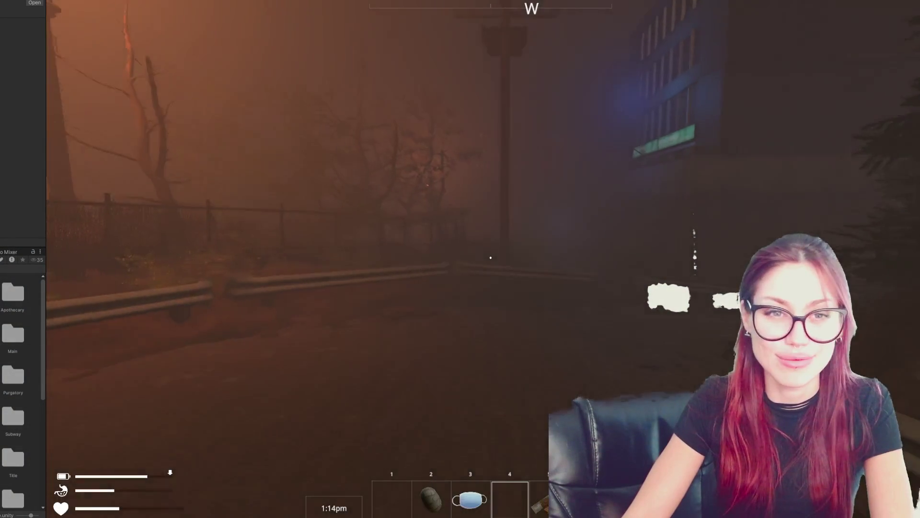
key(w)
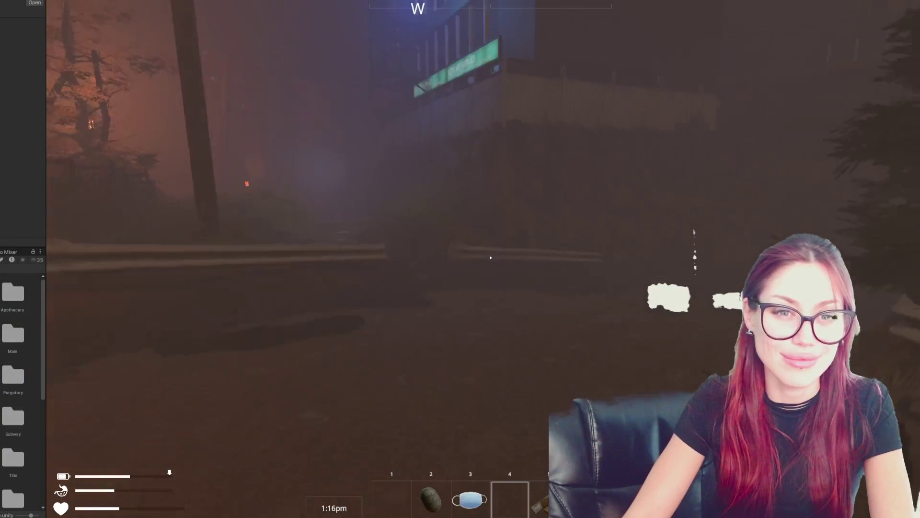
key(w)
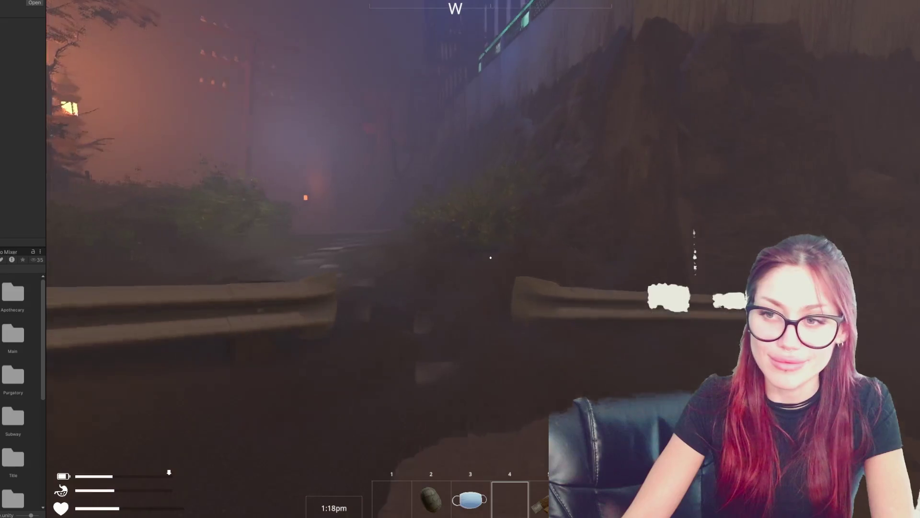
key(w)
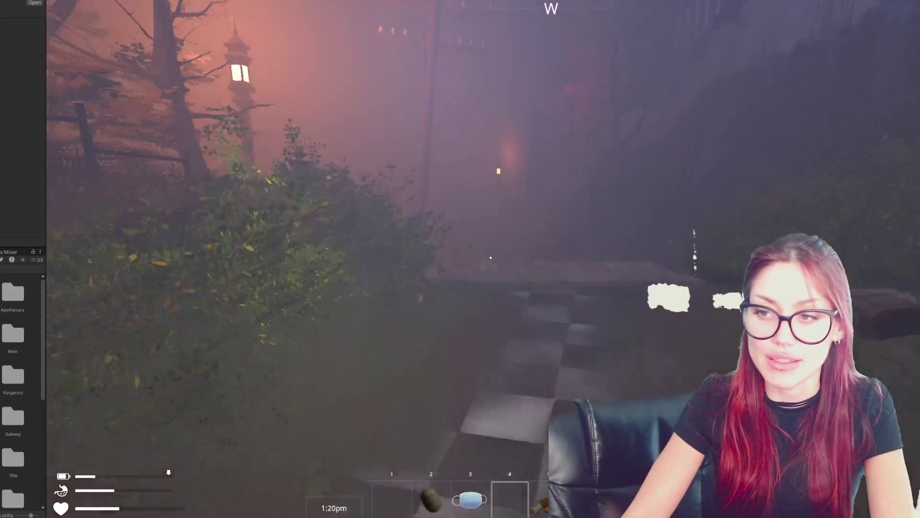
key(w)
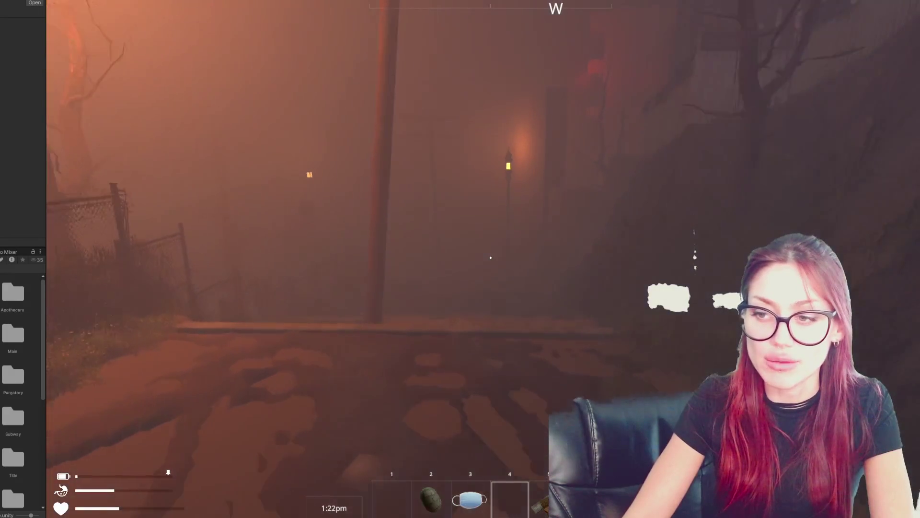
key(w)
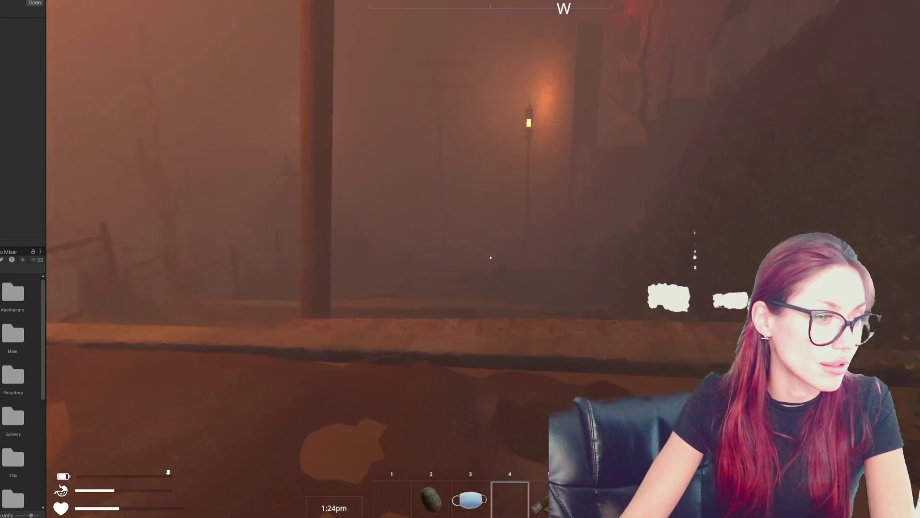
key(w)
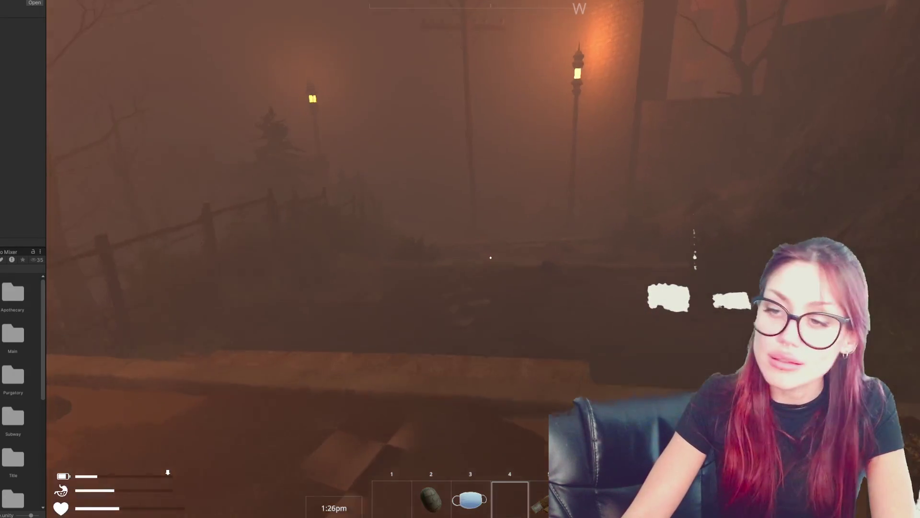
key(w)
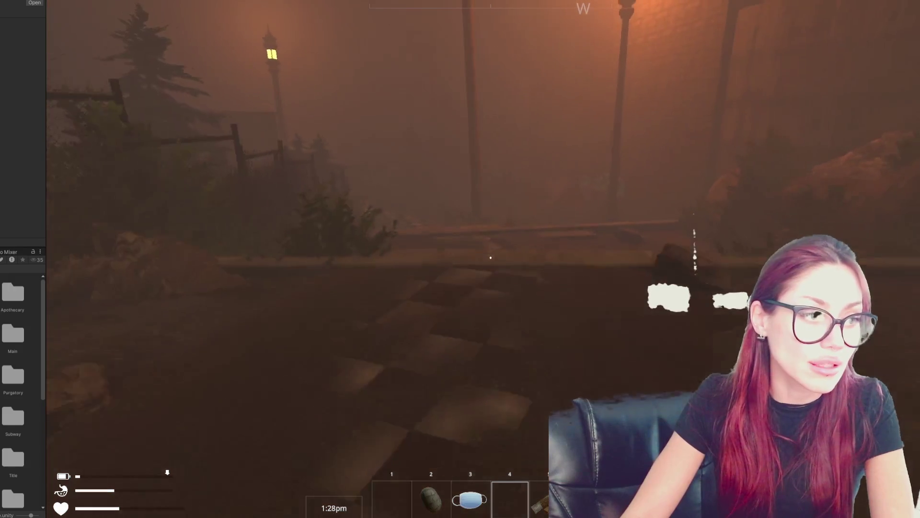
- Turn toward the stone stairs, select hotbar slot 1, and climb onto the checkered path
key(w)
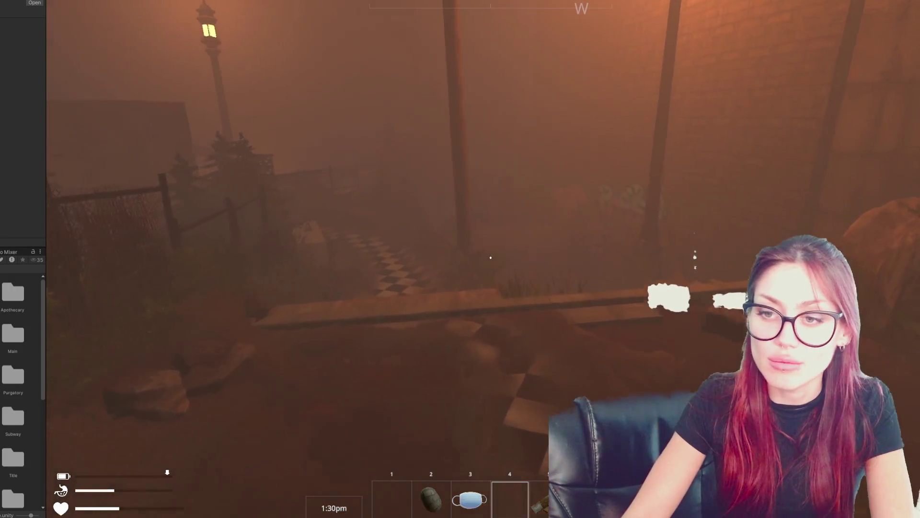
key(w)
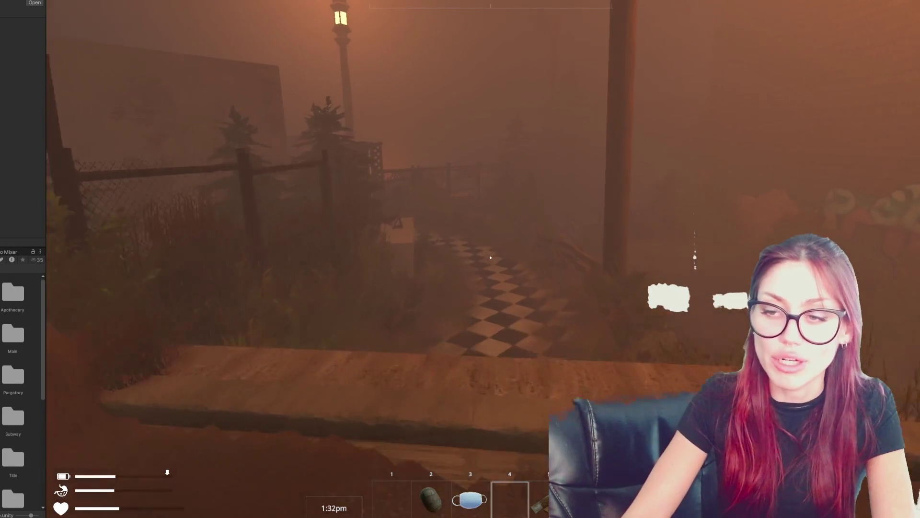
key(w)
key(1)
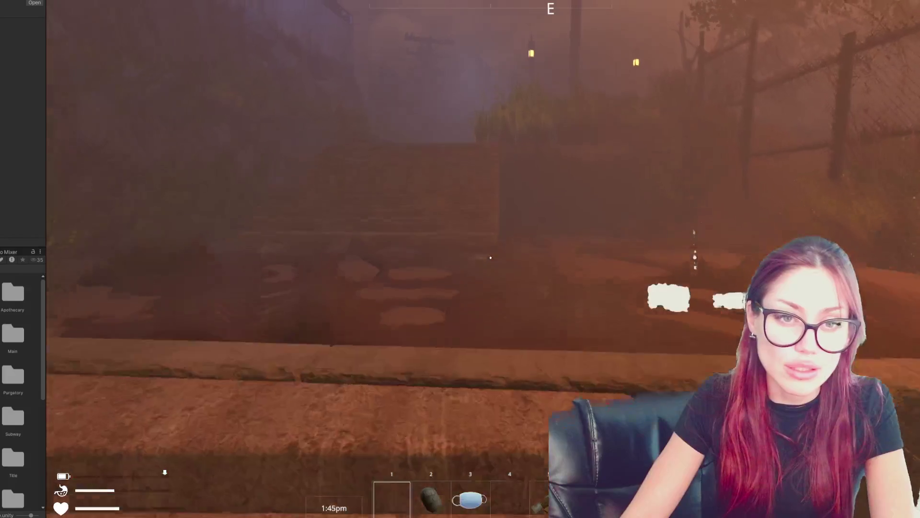
key(w)
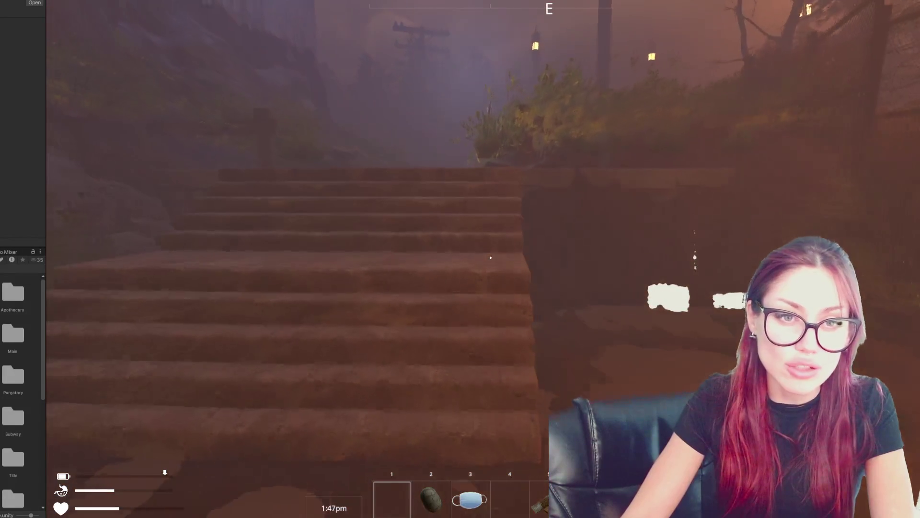
key(w)
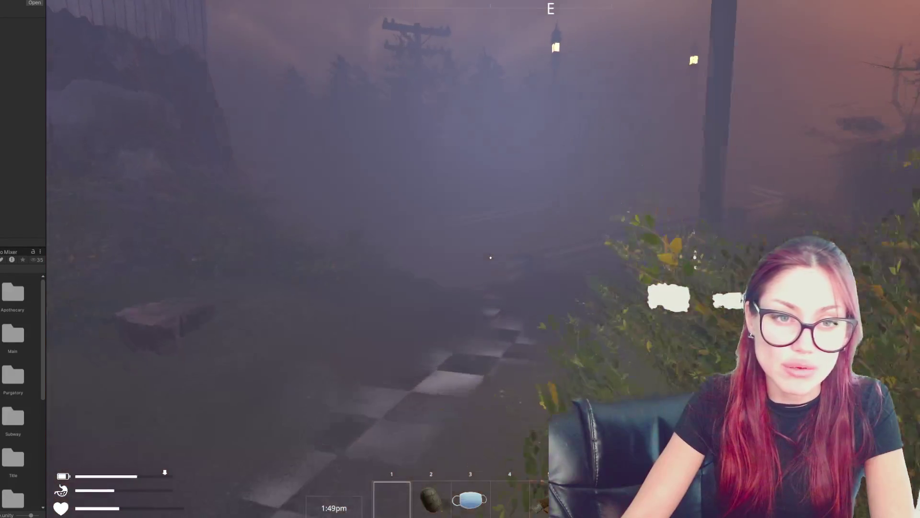
- Follow the road through the fog to the gated fence and use the wooden wall to leave
key(w)
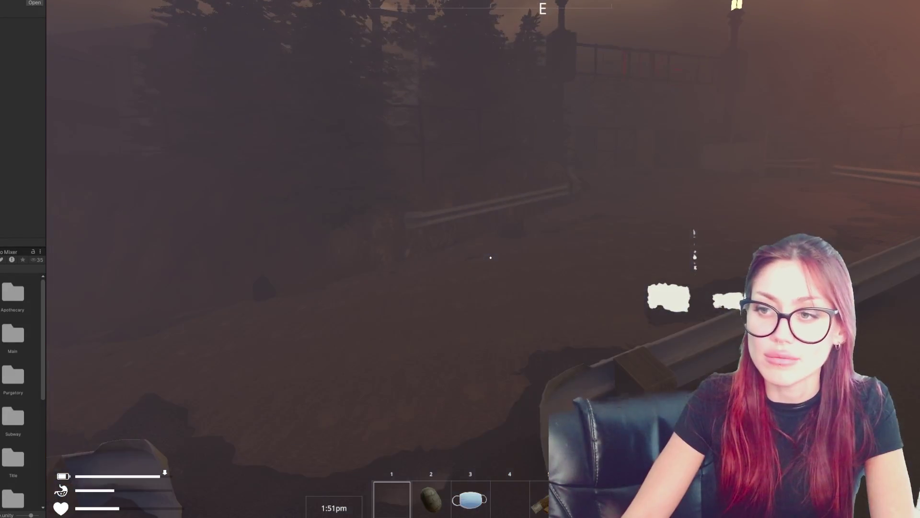
key(w)
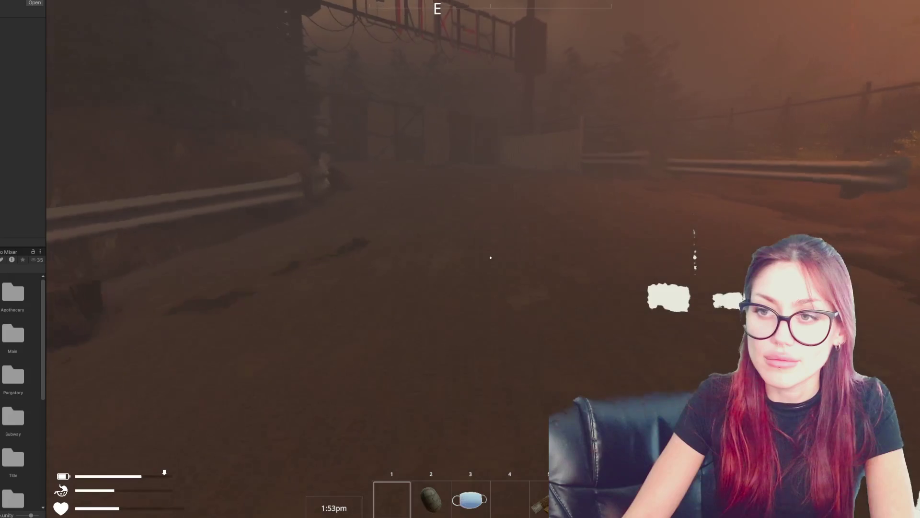
key(w)
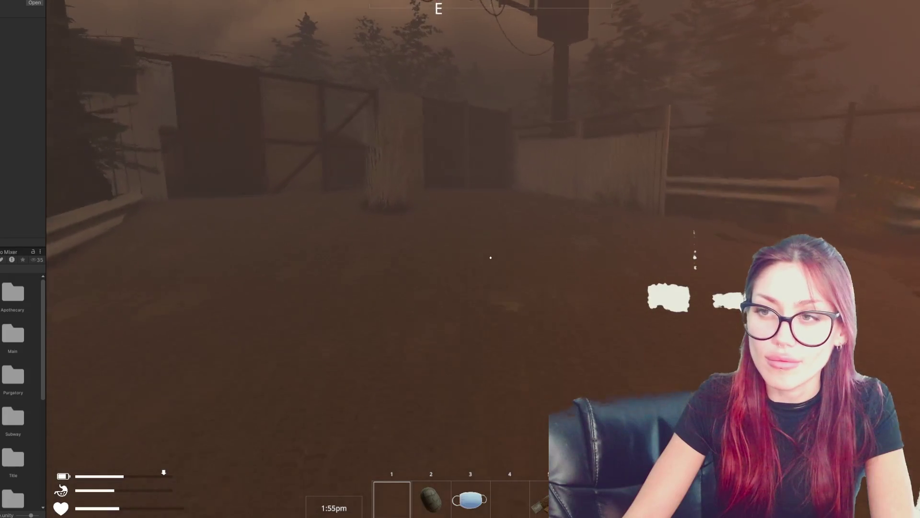
key(w)
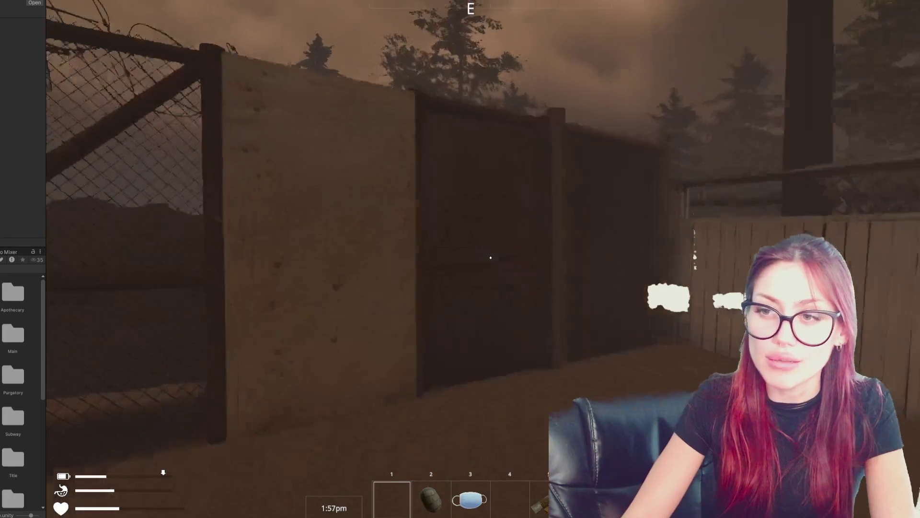
key(e)
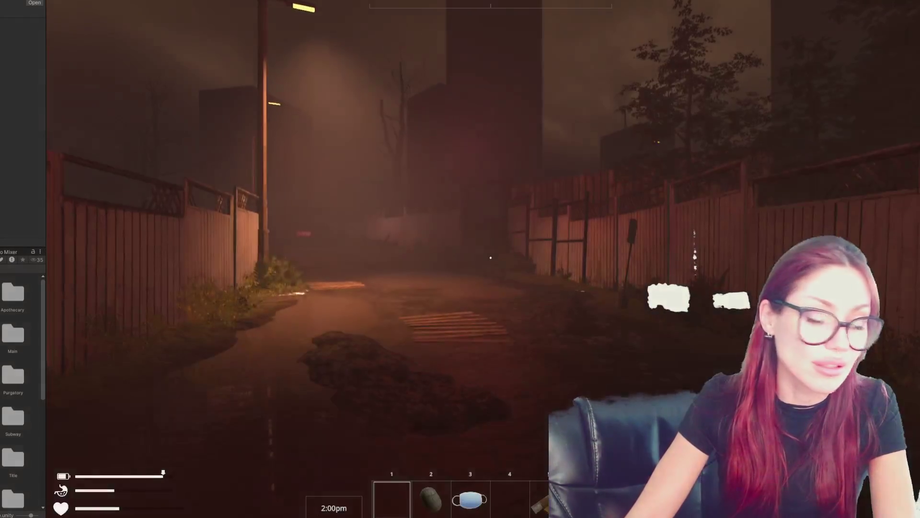
- Walk down the foggy alley through the plank-wall gap into the yard, viewing the newspapers and brick outhouses
key(w)
key(w)
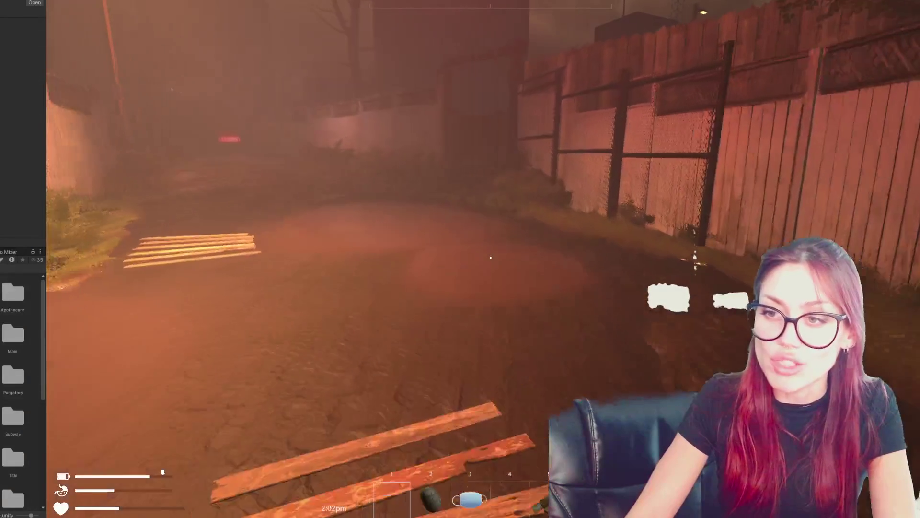
key(w)
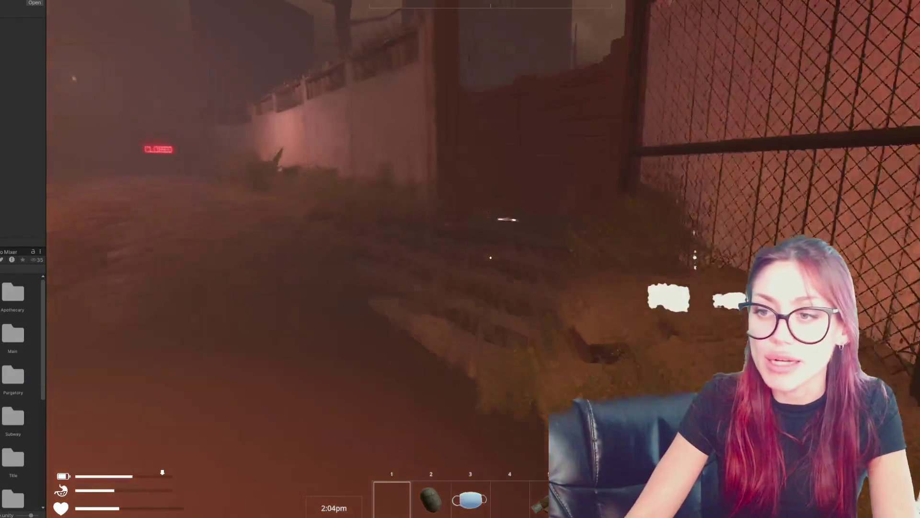
key(w)
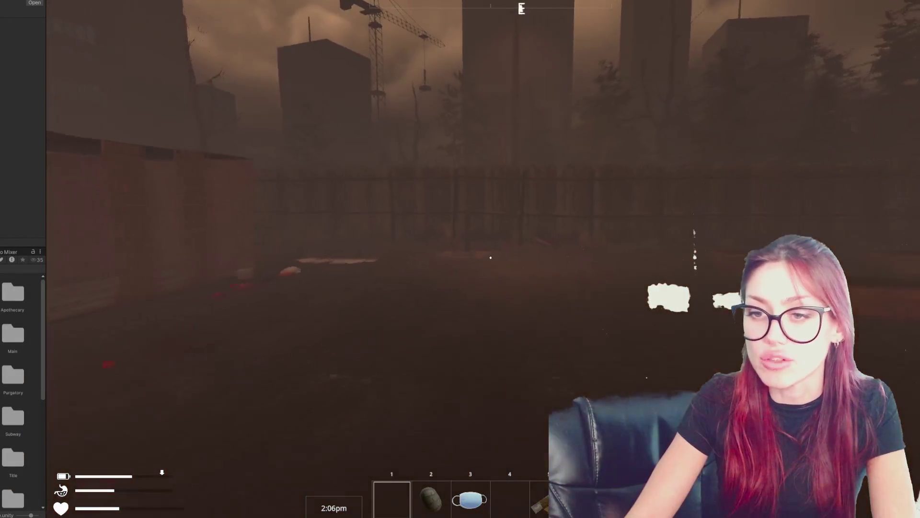
key(w)
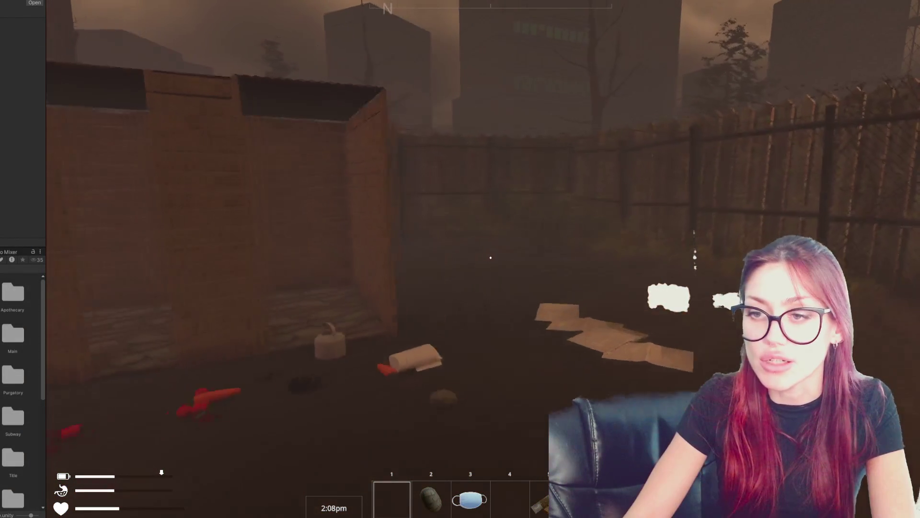
key(w)
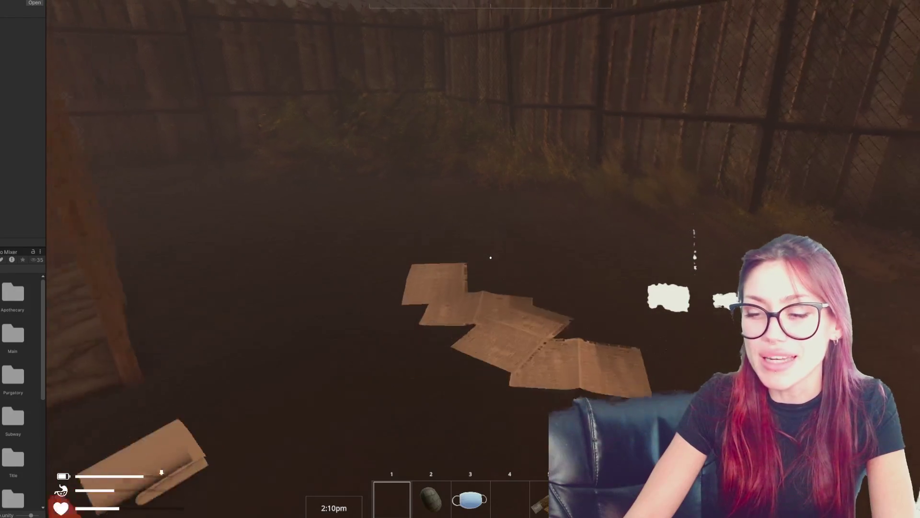
key(w)
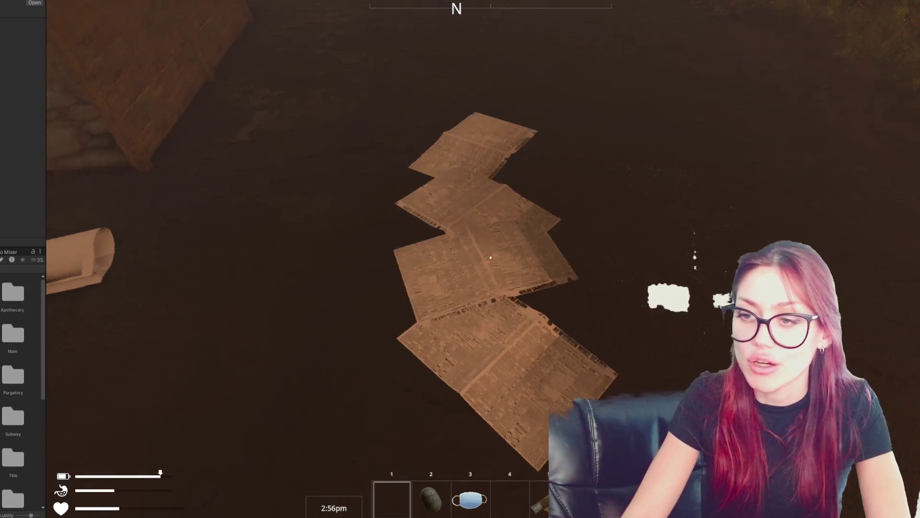
- Open the in-game Build page to view shelter pieces such as Wooden Plank Doorframe
key(Tab)
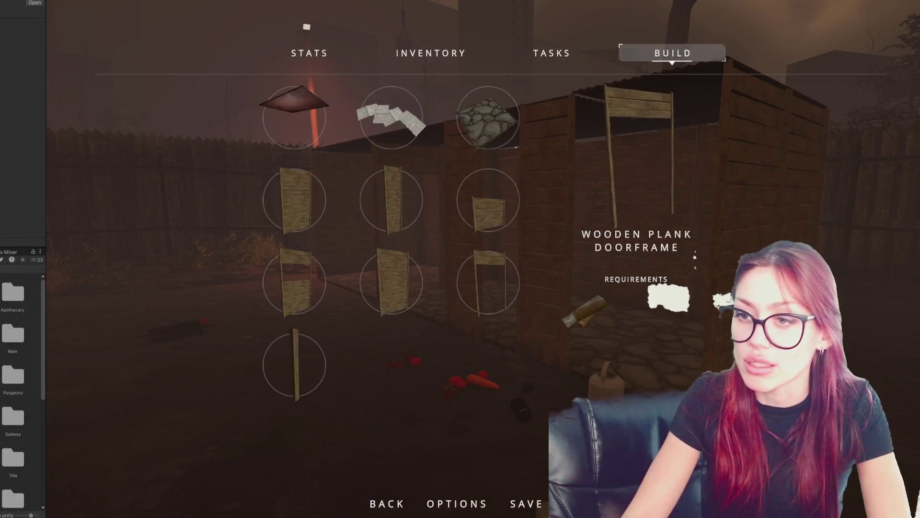
- Select Wooden Plank Wall Half H and place it in the shelter
click(488, 204)
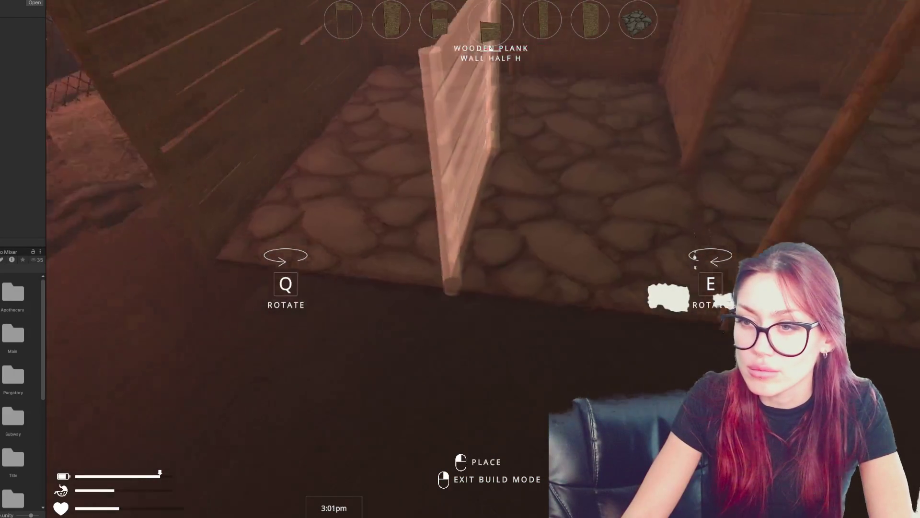
click(490, 258)
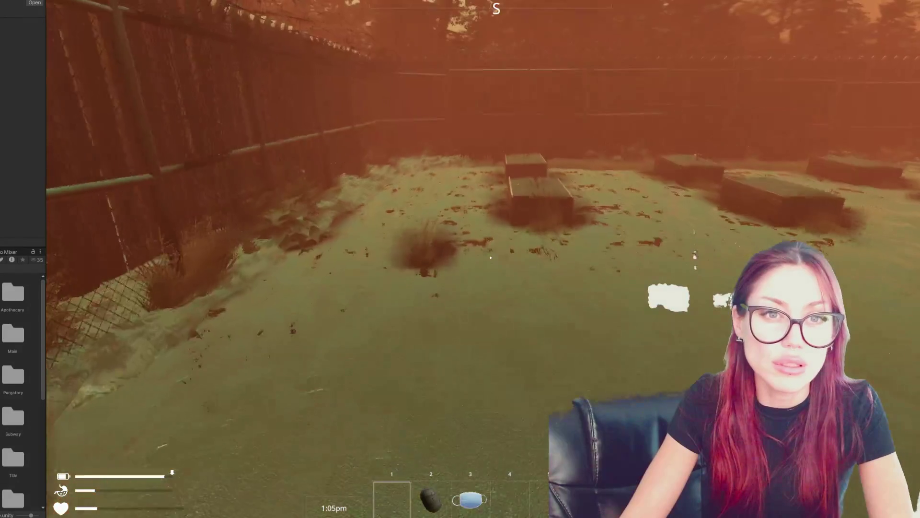
- Walk past the crates up to the fence and its bushes
key(w)
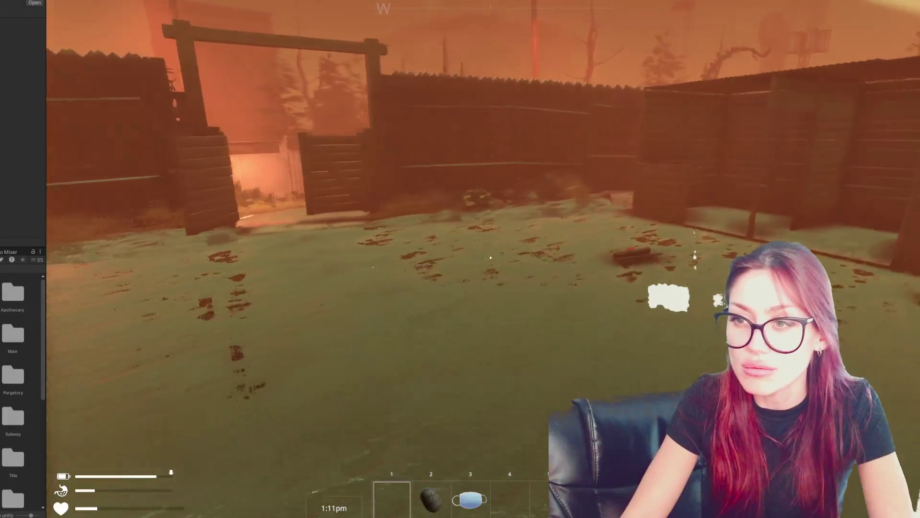
key(w)
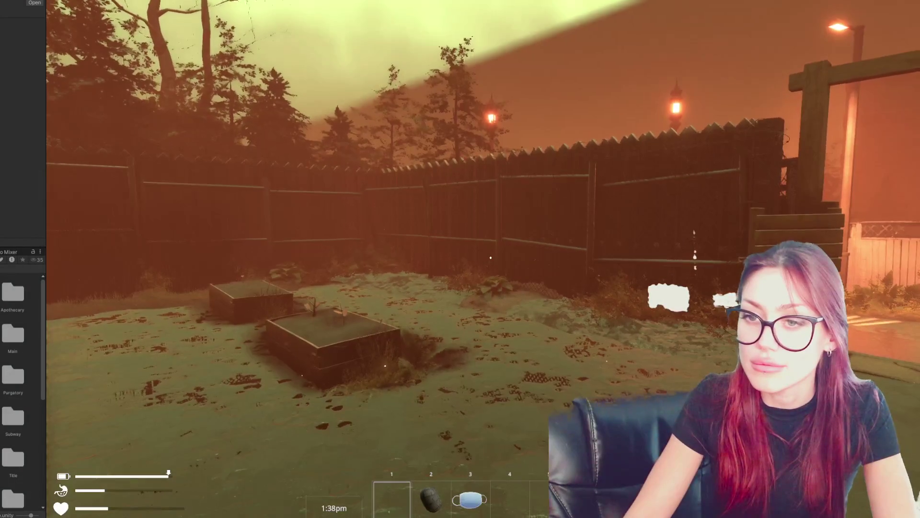
- Run past the garden beds to the plant by the fence and eat the wildberries
key(w)
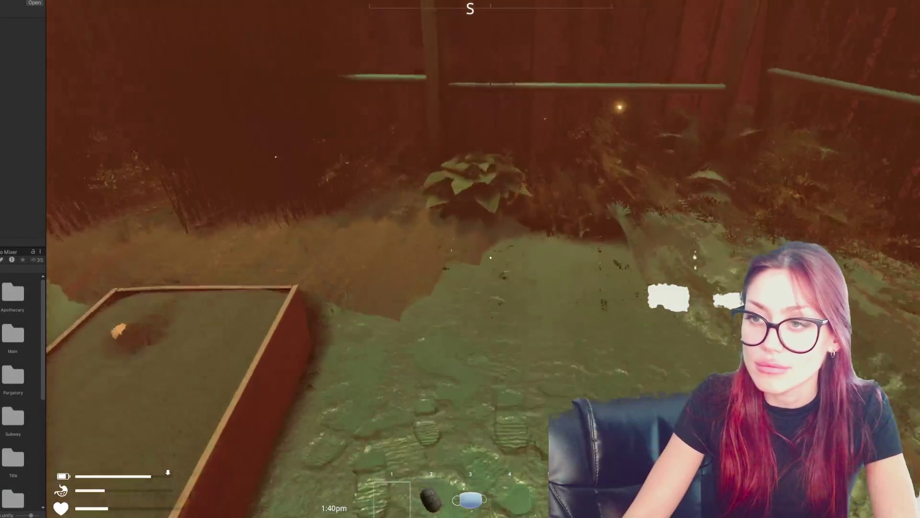
key(shift+w)
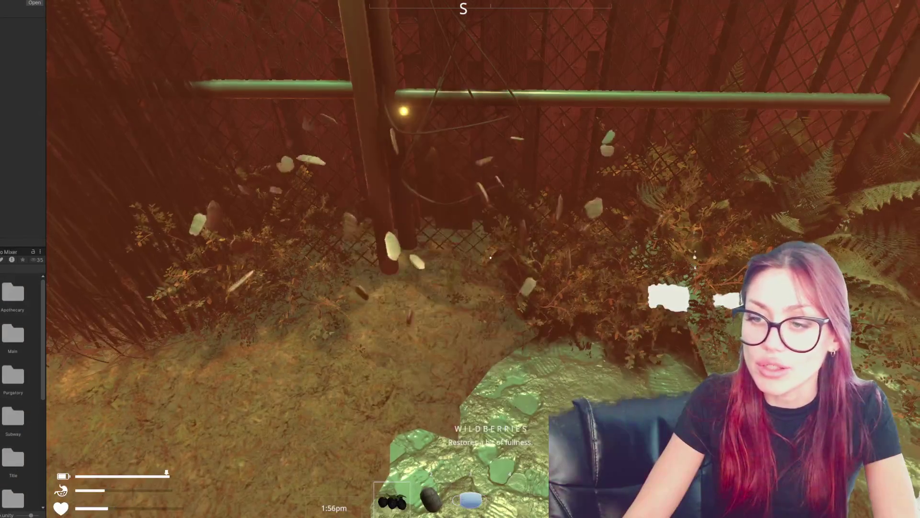
click(491, 258)
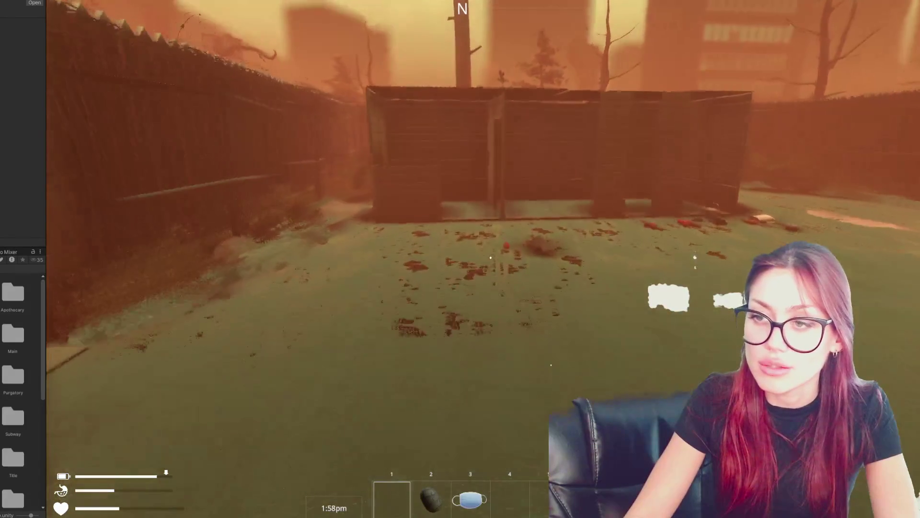
- Run through the EXIT gate to the Home/Apothecary map board and travel from it
key(shift+w)
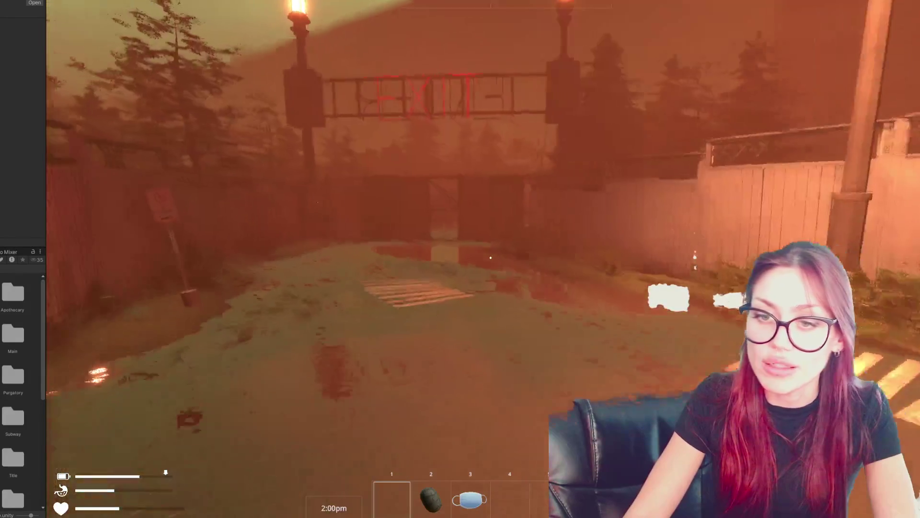
key(shift+w)
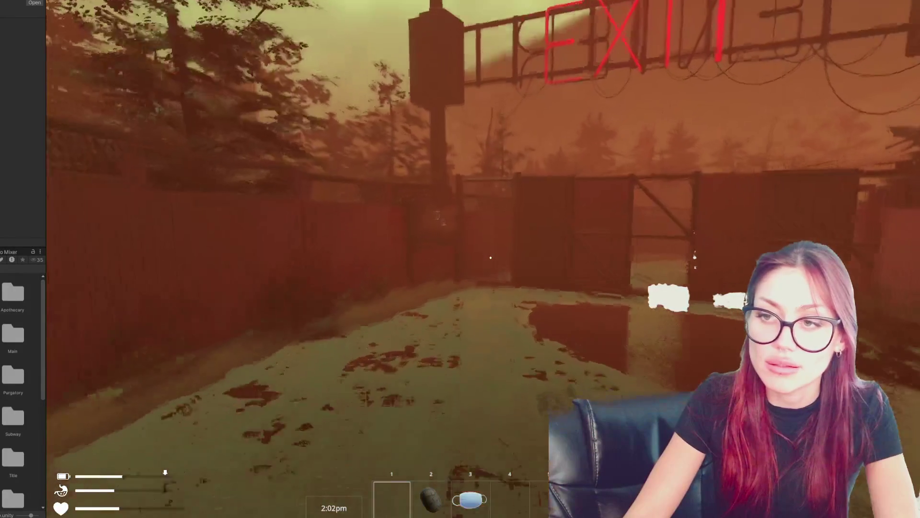
key(shift+w)
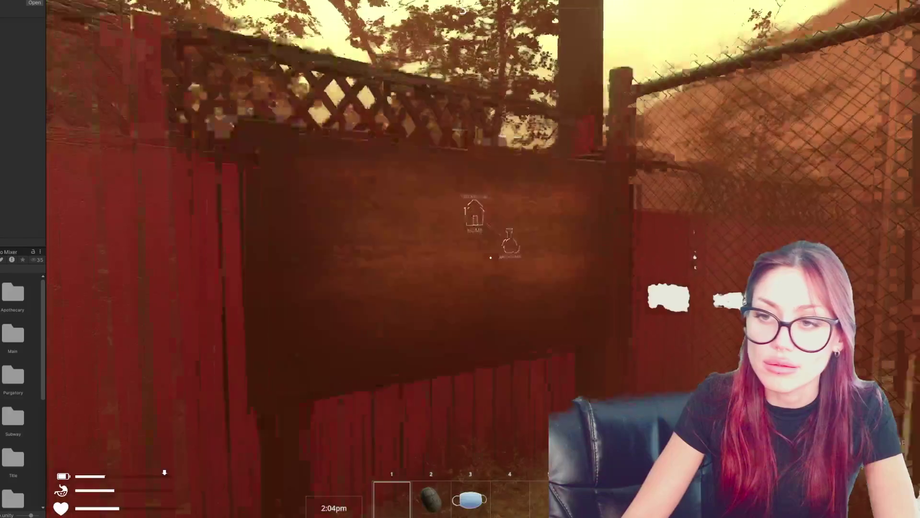
key(e)
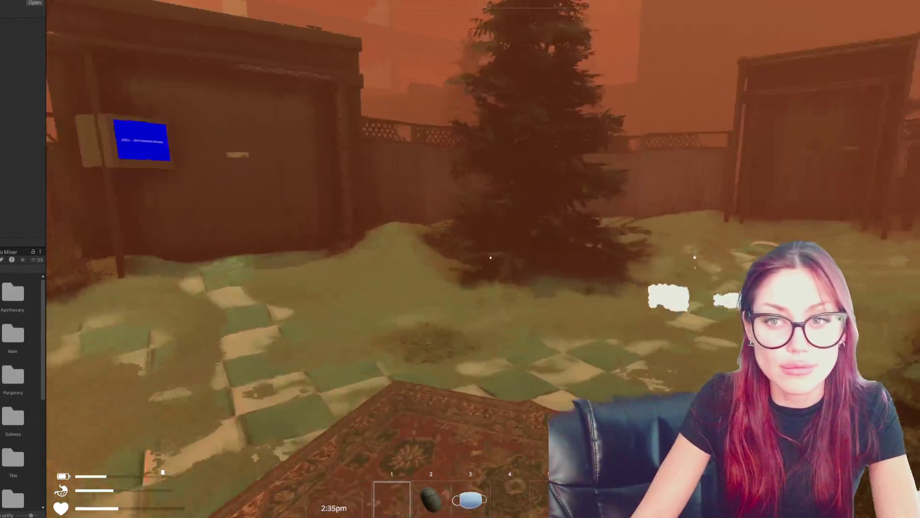
- Go through the door and read the Todays Items board, with Metal Roof and Hay Bed booklets at 10
key(w)
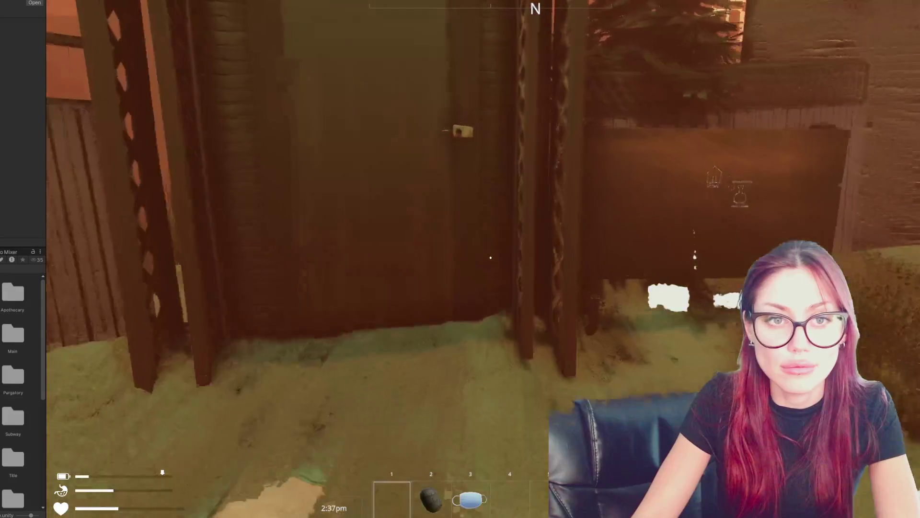
key(e)
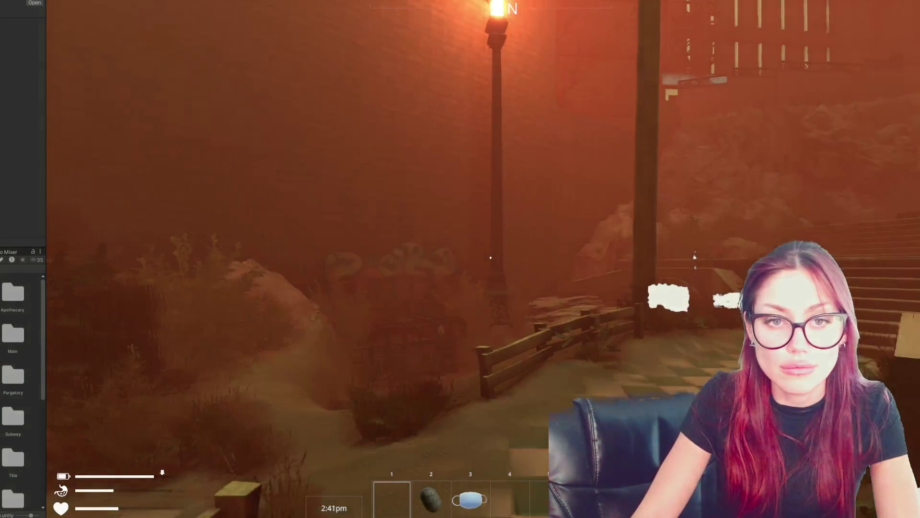
key(w)
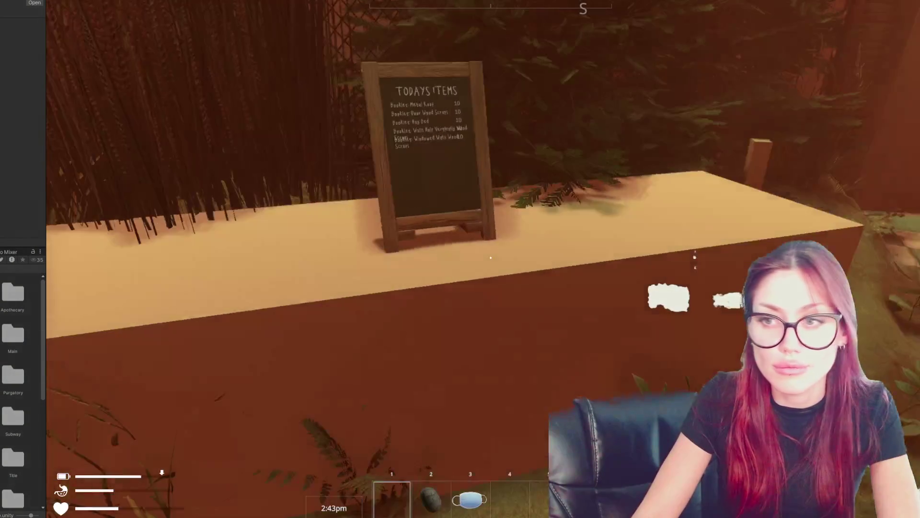
key(w)
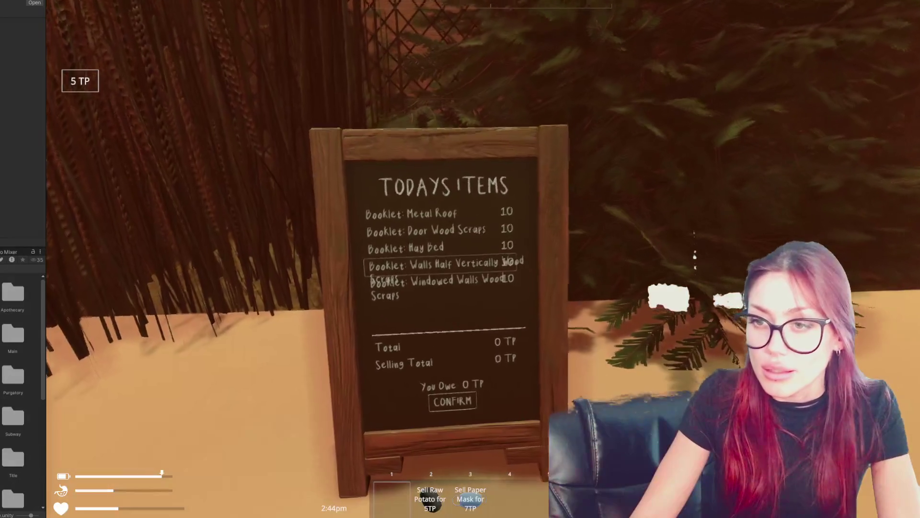
key(w)
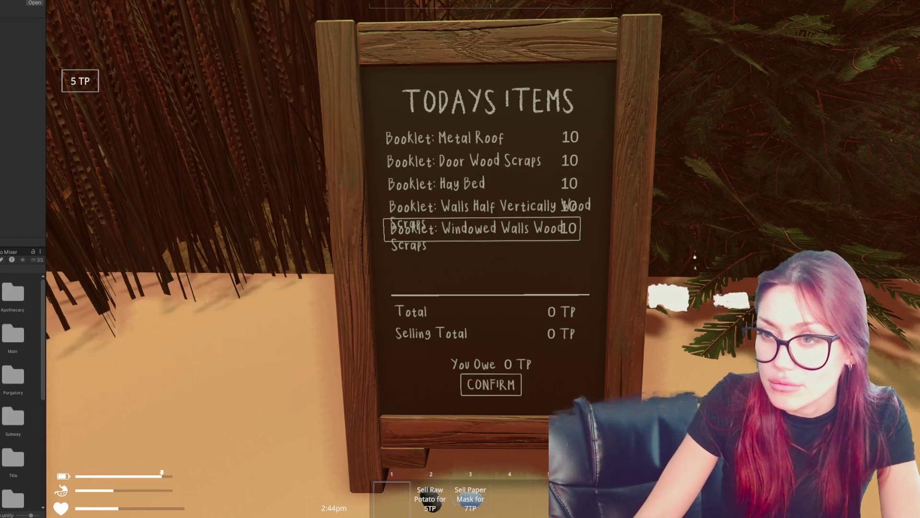
- Step back from the shop board, then check and close the player stats overview
key(s)
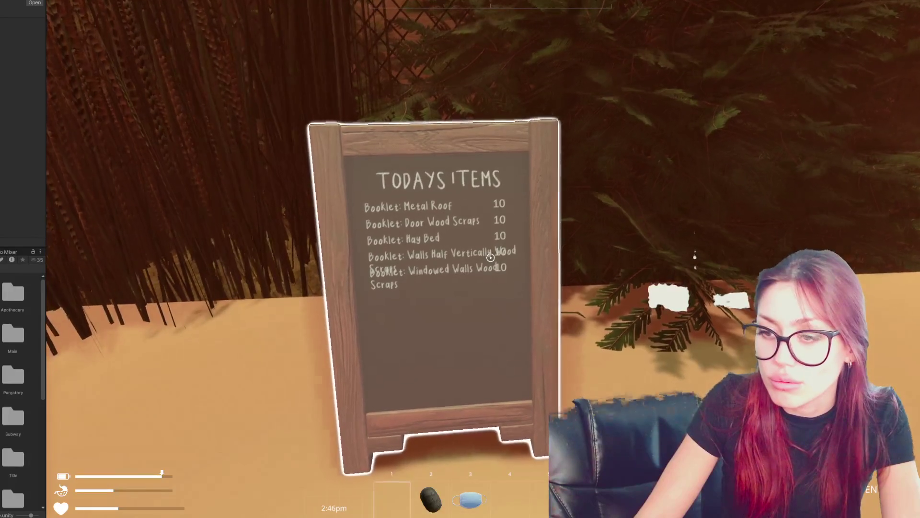
key(s)
key(Escape)
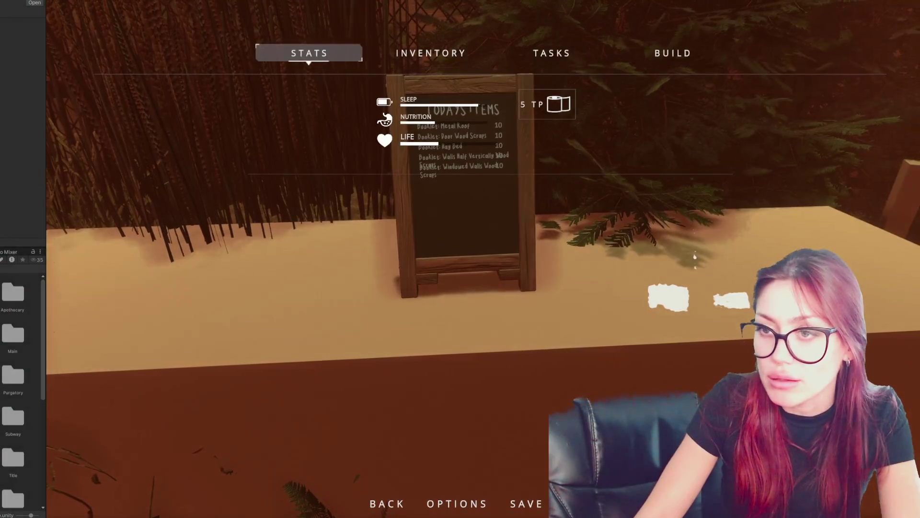
key(Escape)
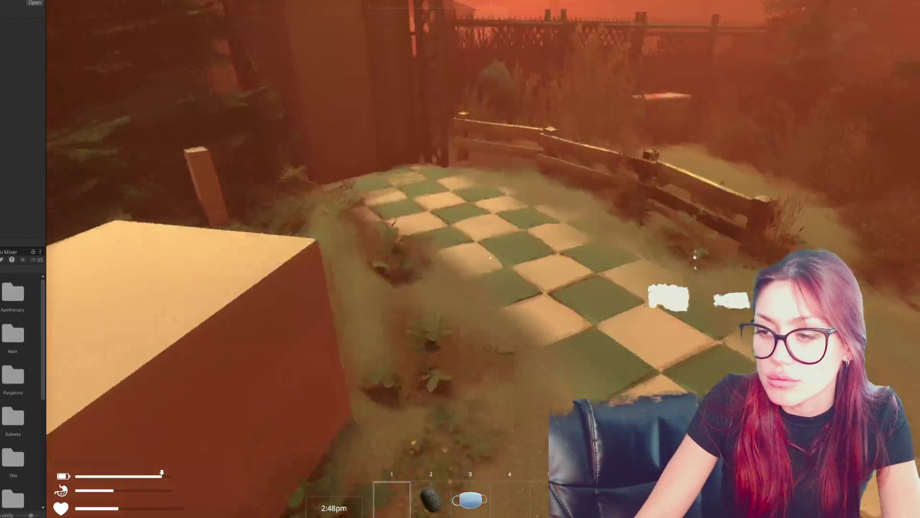
- Leave through the door, then walk down the alley, up the steps and through the gate into the yard
key(w)
key(e)
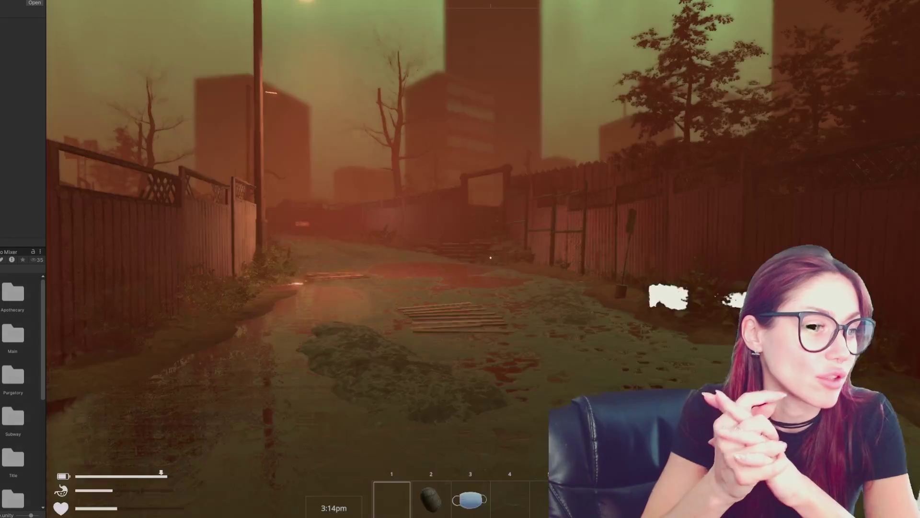
key(w)
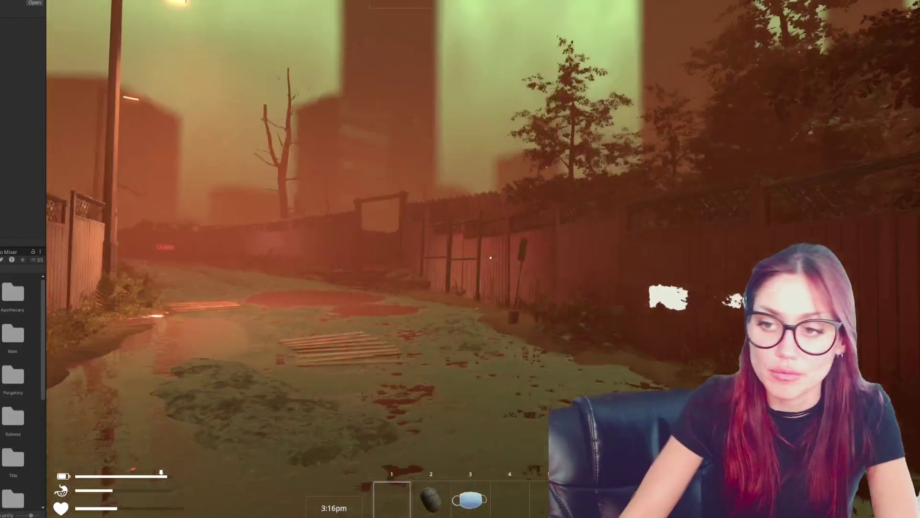
key(w)
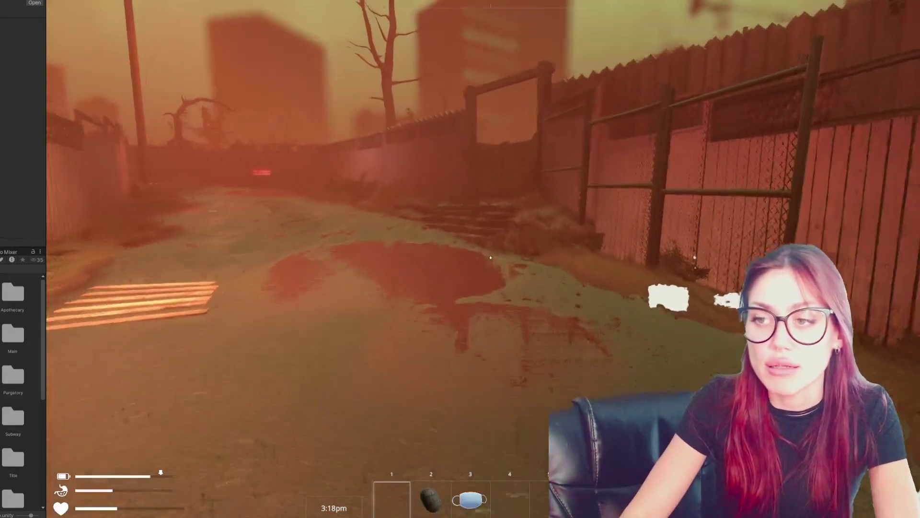
key(w)
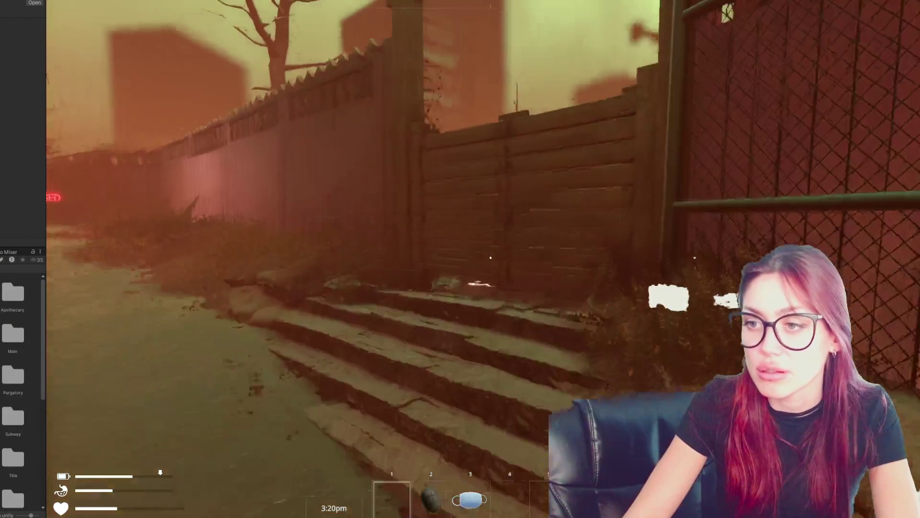
key(w)
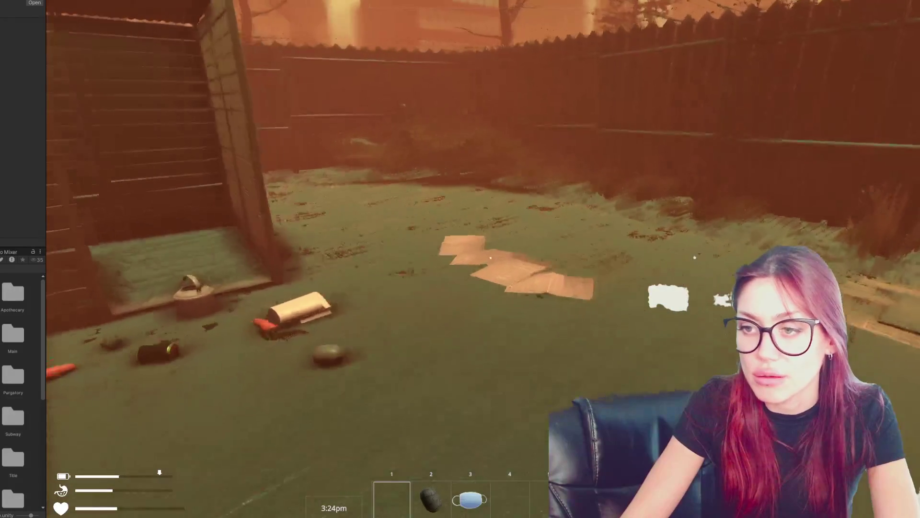
- Walk to the shed and overwrite the December 11, 2025 12:22 PM save slot
key(w)
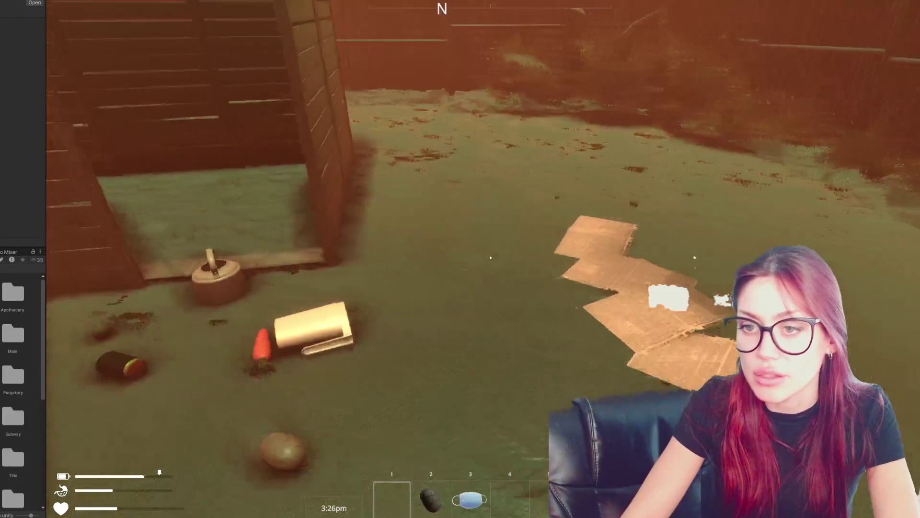
key(Escape)
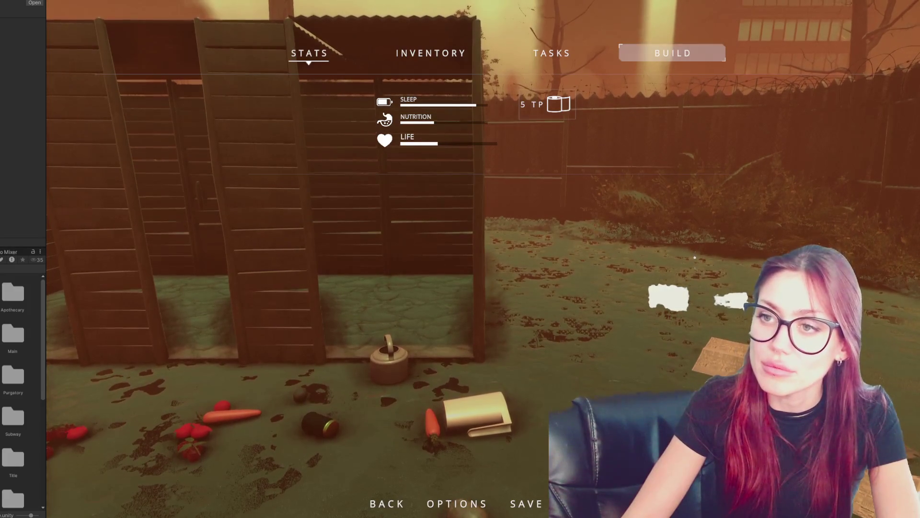
key(Escape)
key(Escape)
key(Return)
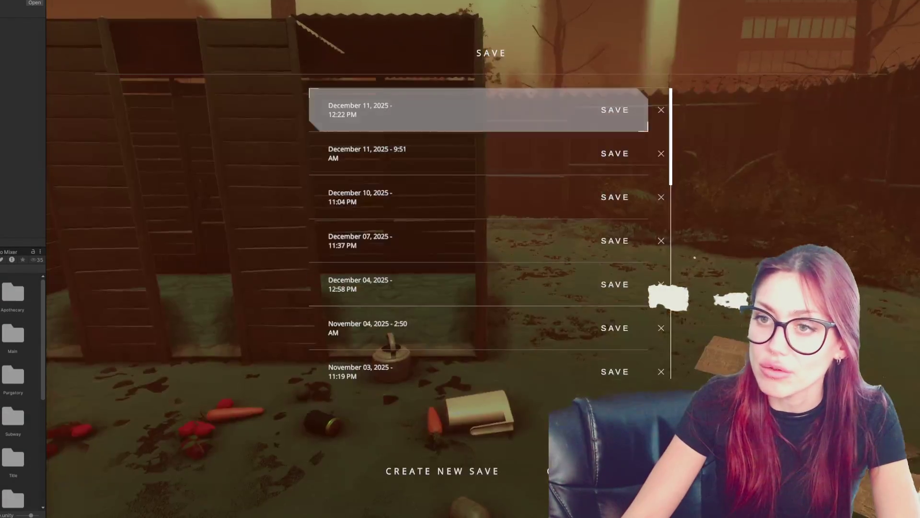
key(Return)
key(Return)
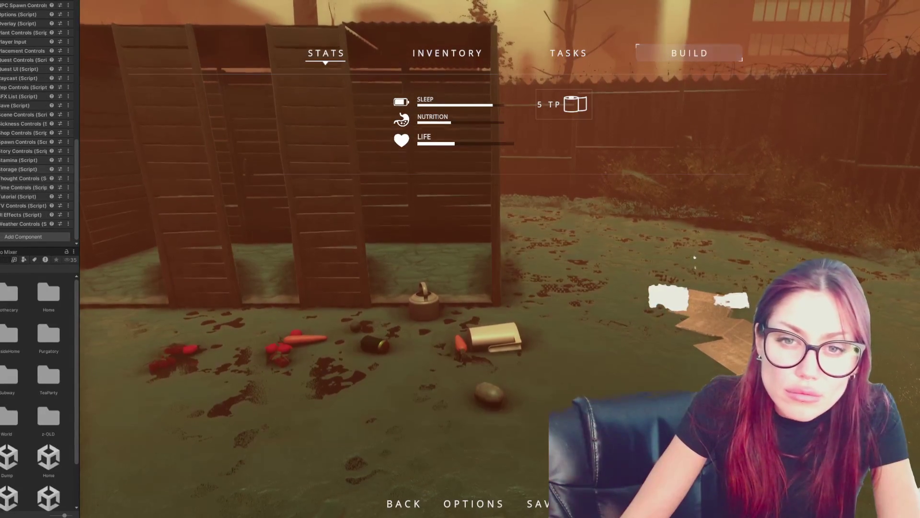
- Expand Placement Controls, then Placeable Objects, to show the Light entry's Wall Center and WallItems settings
scroll(40, 124, up, 2)
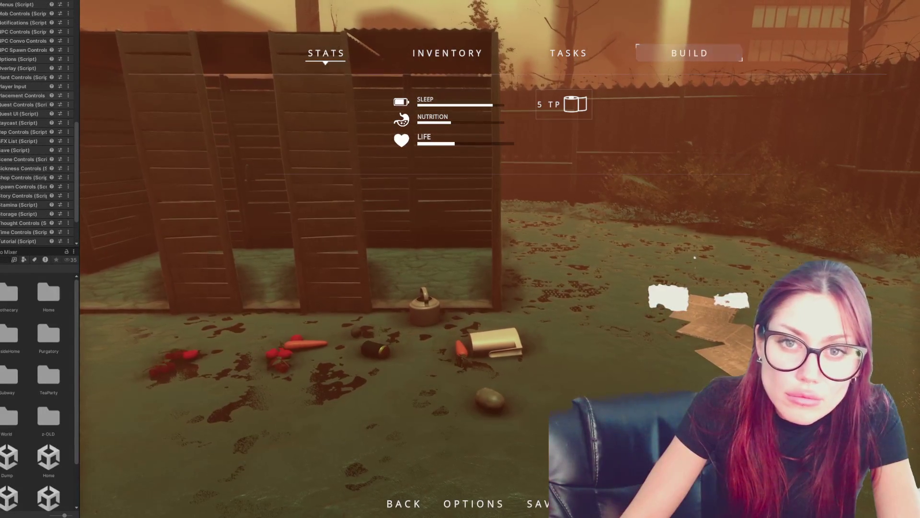
click(22, 96)
scroll(39, 144, down, 3)
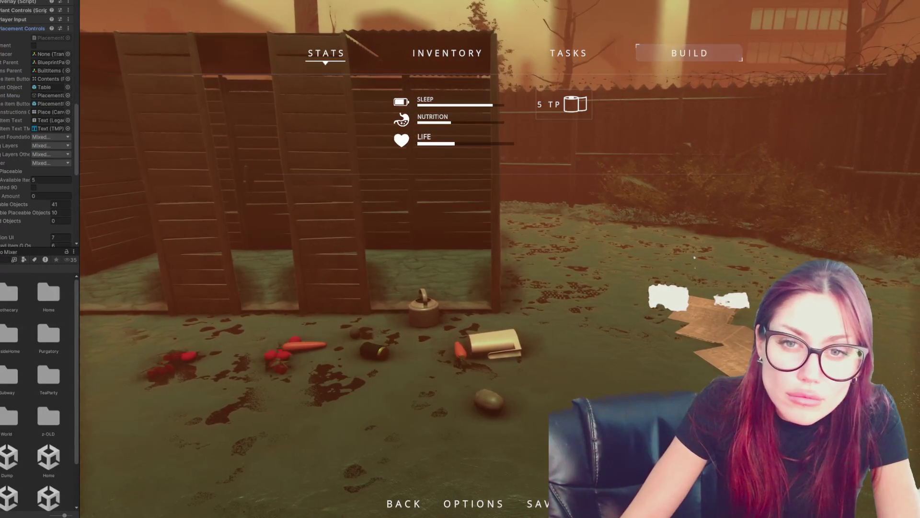
scroll(38, 123, down, 4)
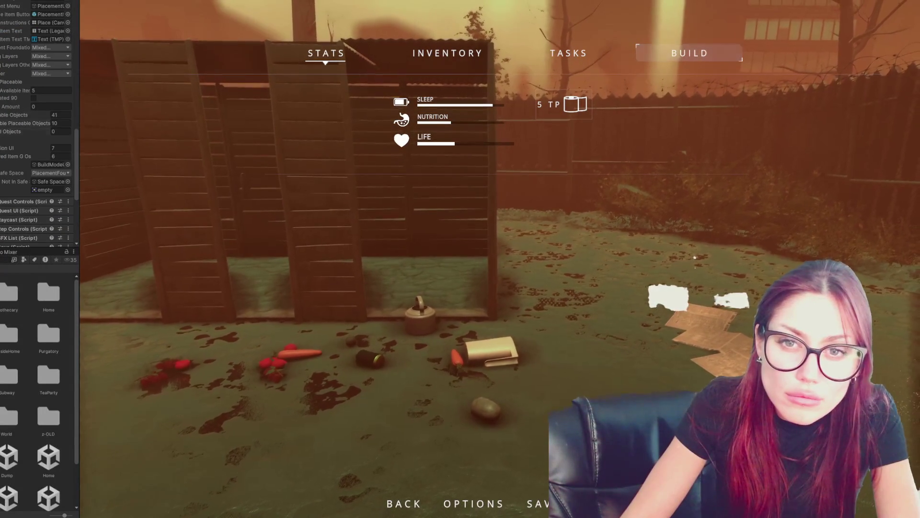
click(15, 115)
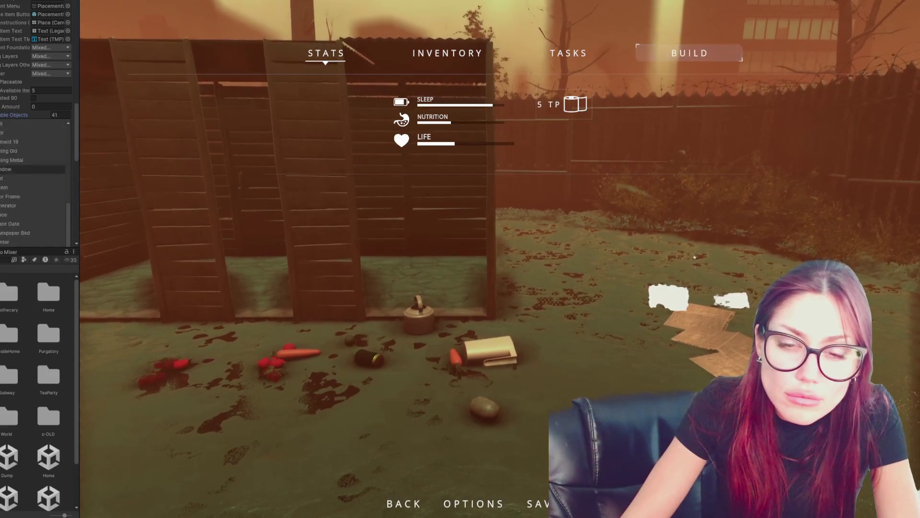
scroll(36, 120, up, 2)
scroll(34, 191, down, 3)
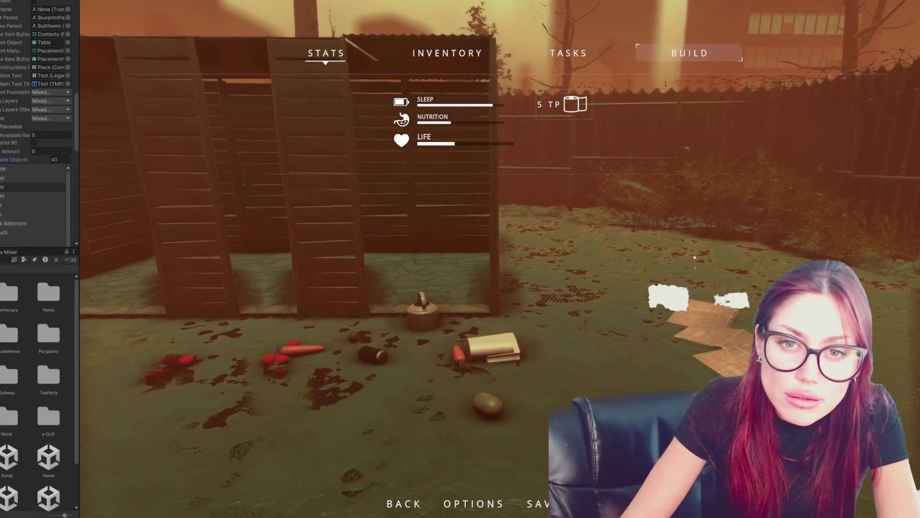
click(10, 173)
scroll(34, 203, down, 5)
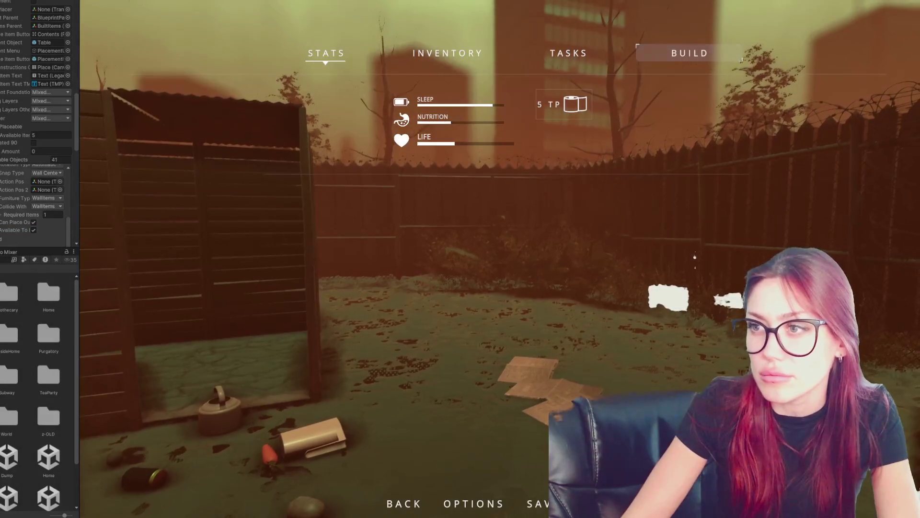
- Build a Light from the build menu and fix it onto the shed wall
key(Return)
key(Left)
key(Left)
key(Return)
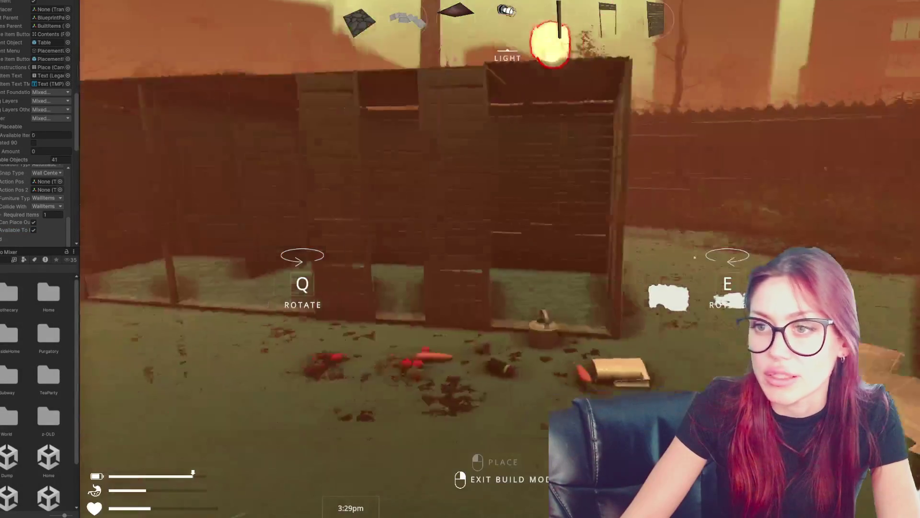
key(w)
key(w)
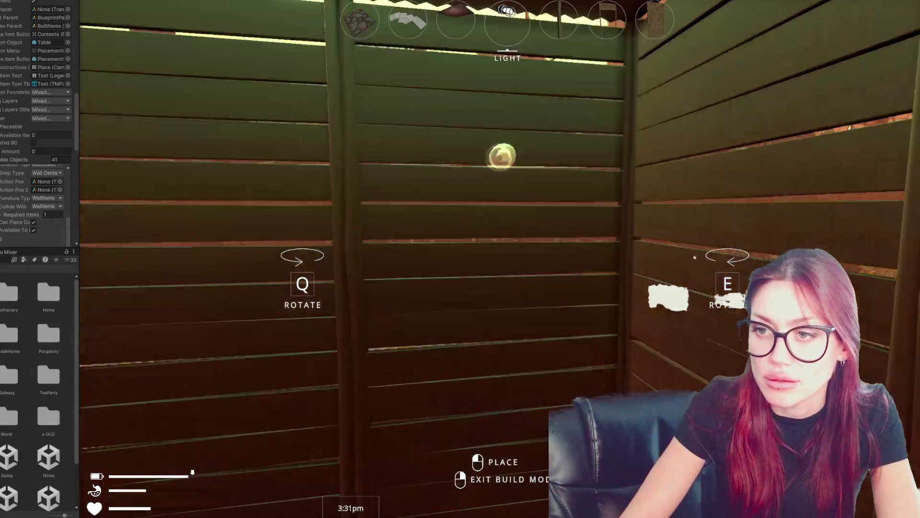
key(s)
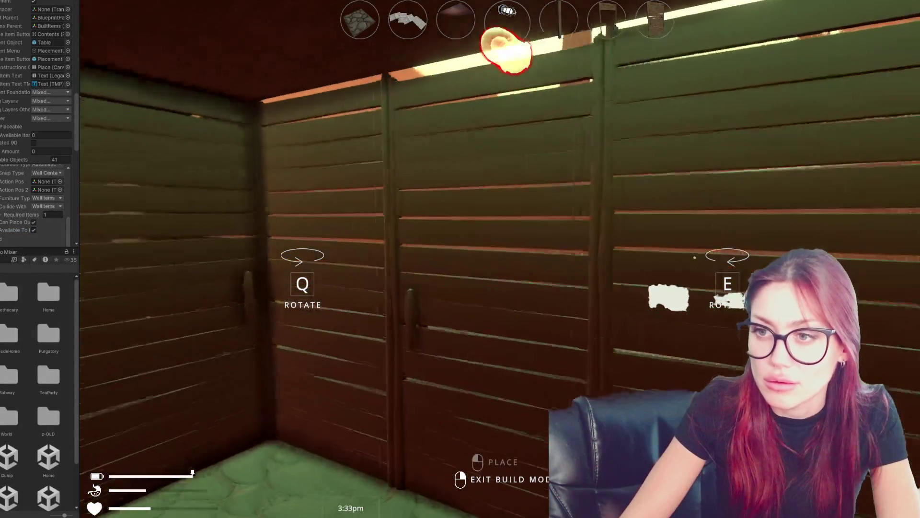
click(507, 258)
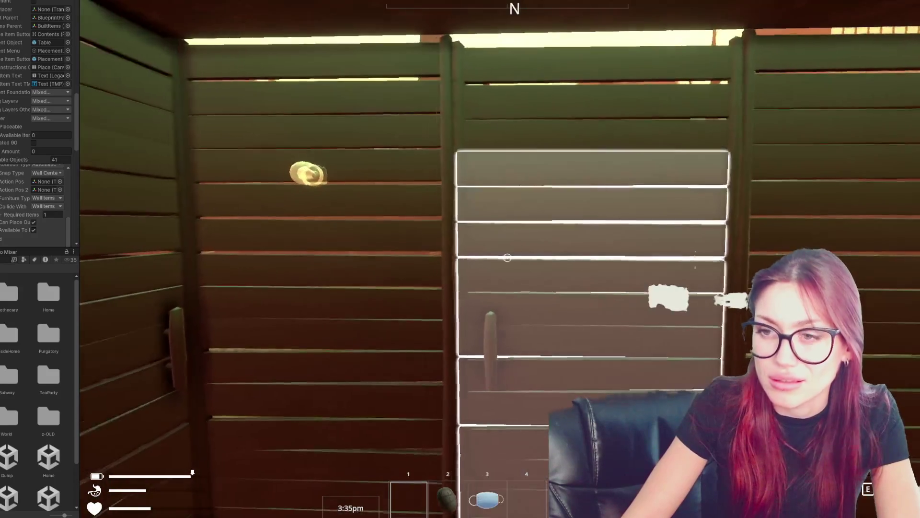
key(s)
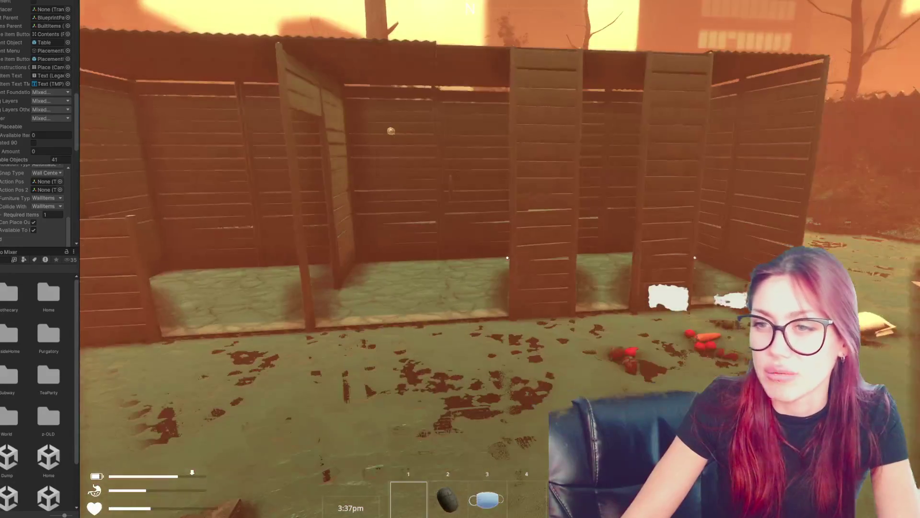
- Mount a console-spawned lightbulb on the wooden wall, then step back into the yard
key(Escape)
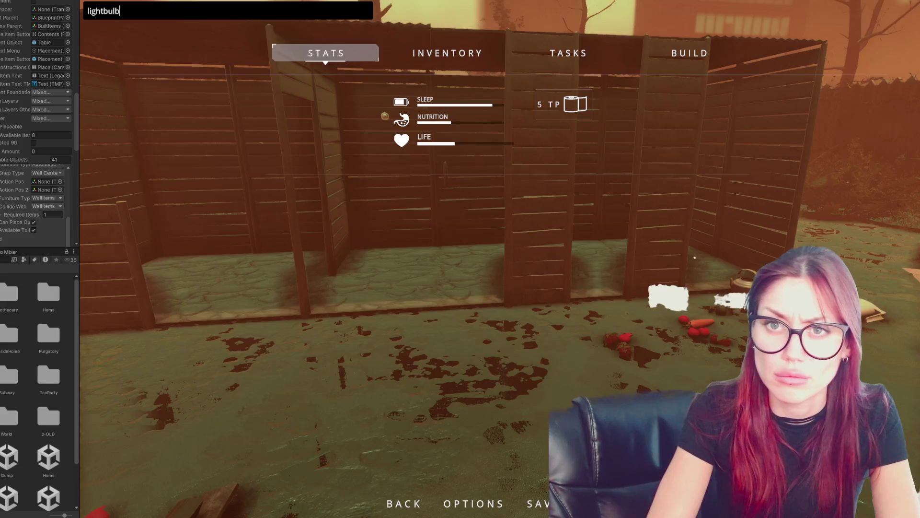
key(Escape)
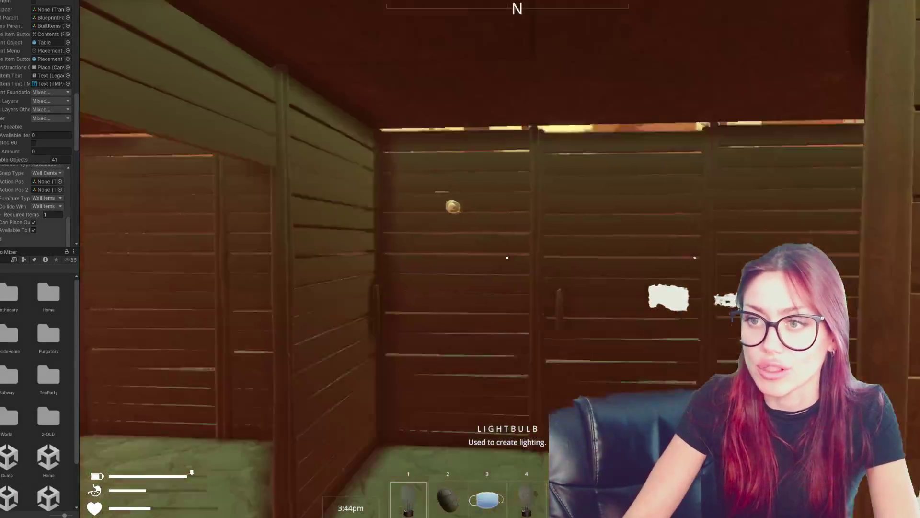
click(507, 257)
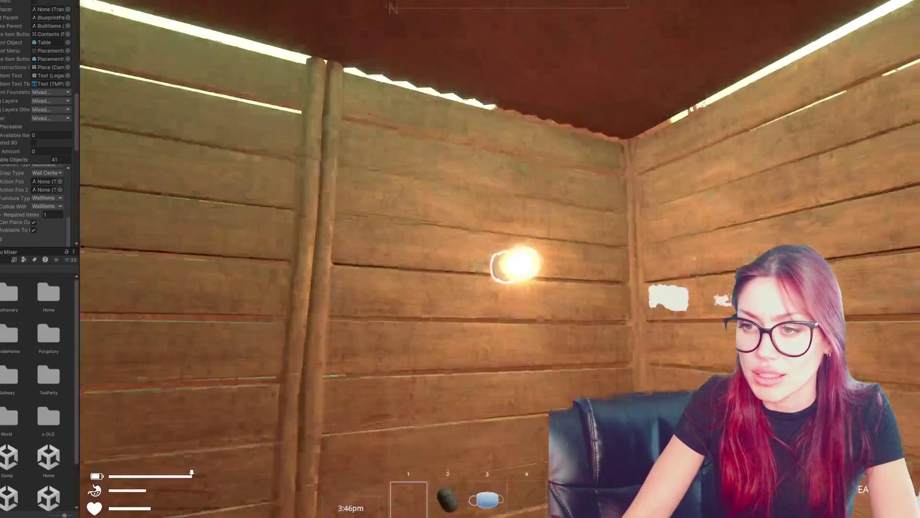
key(s)
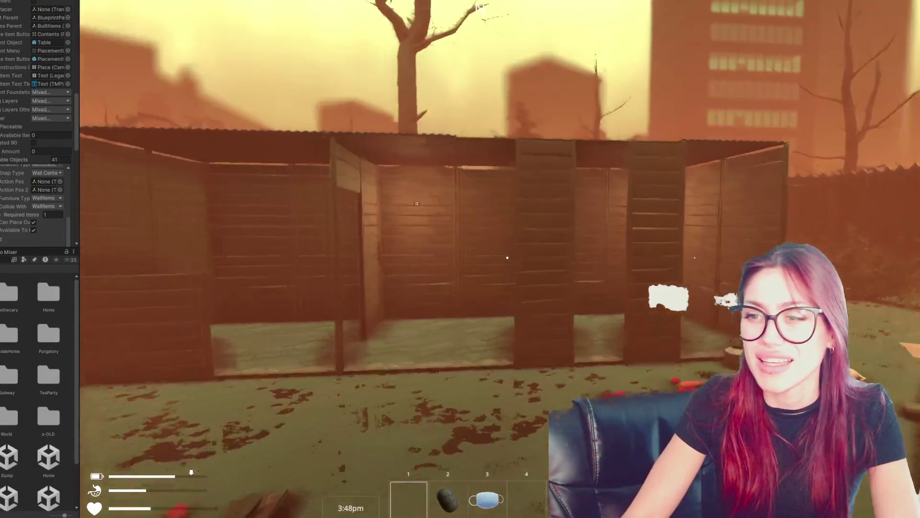
key(s)
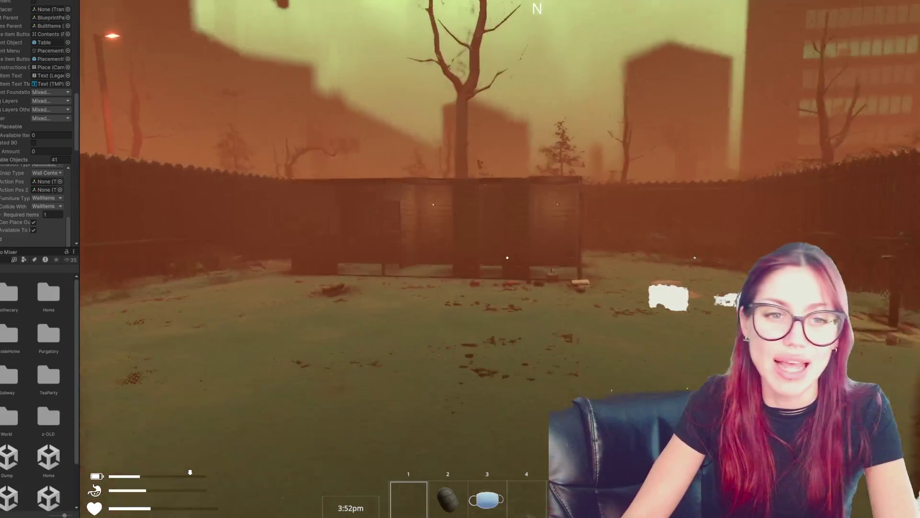
key(w)
key(w)
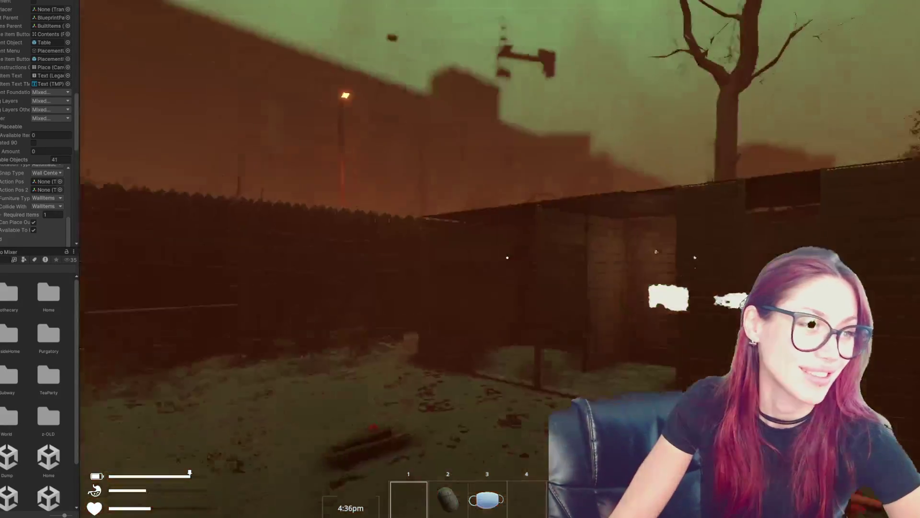
- Bring up the pause menu's sleep, nutrition and life stats facing the shed
key(Escape)
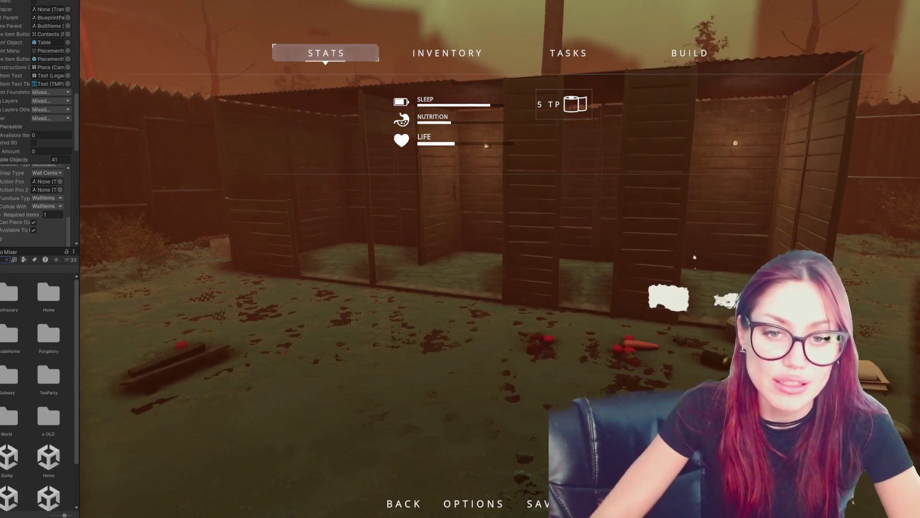
- Inspect Long Dry Grass Mesh 1, Long Grass and grass.fbx's material import settings, then stop play
click(11, 291)
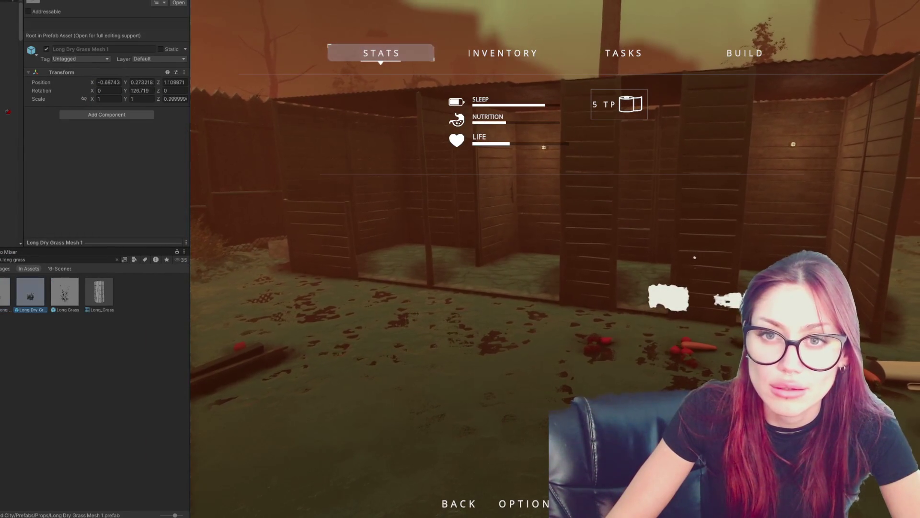
click(65, 291)
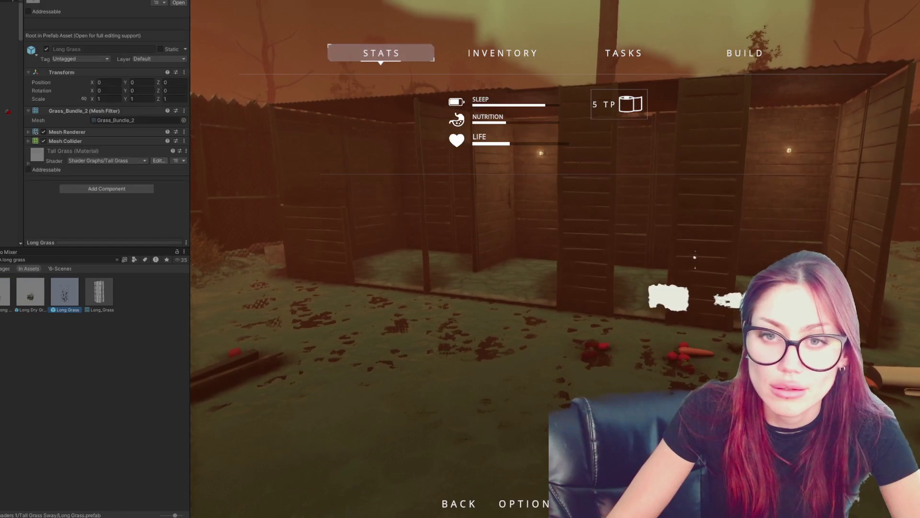
click(117, 259)
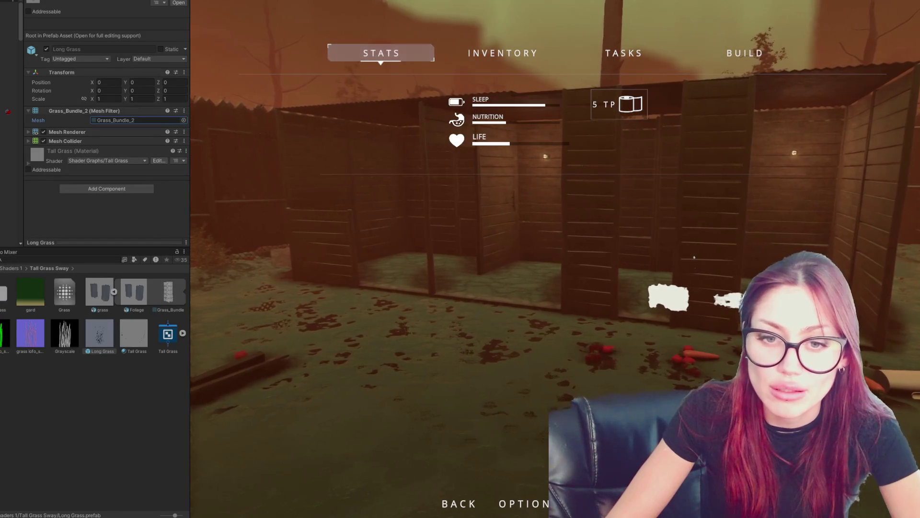
click(99, 292)
click(114, 291)
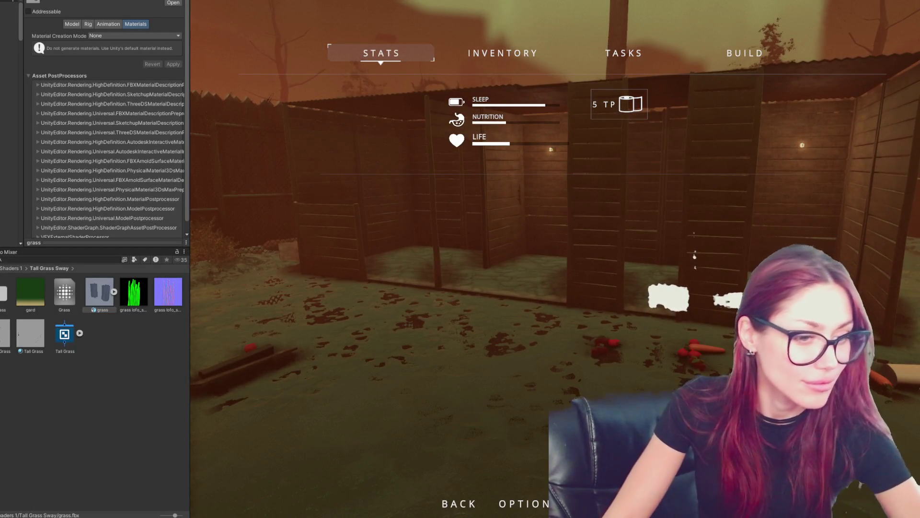
key(ctrl+p)
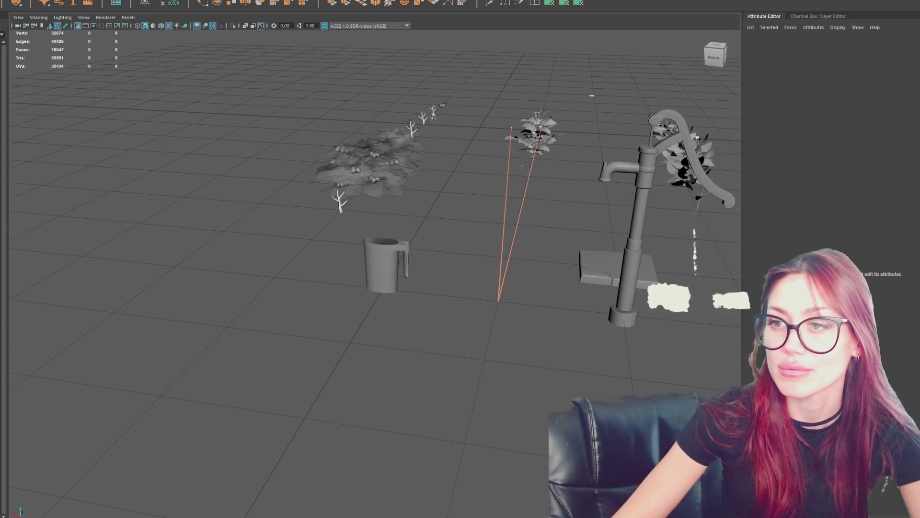
- Inspect the jug and well pump models' stats and close the VS Code window
click(386, 263)
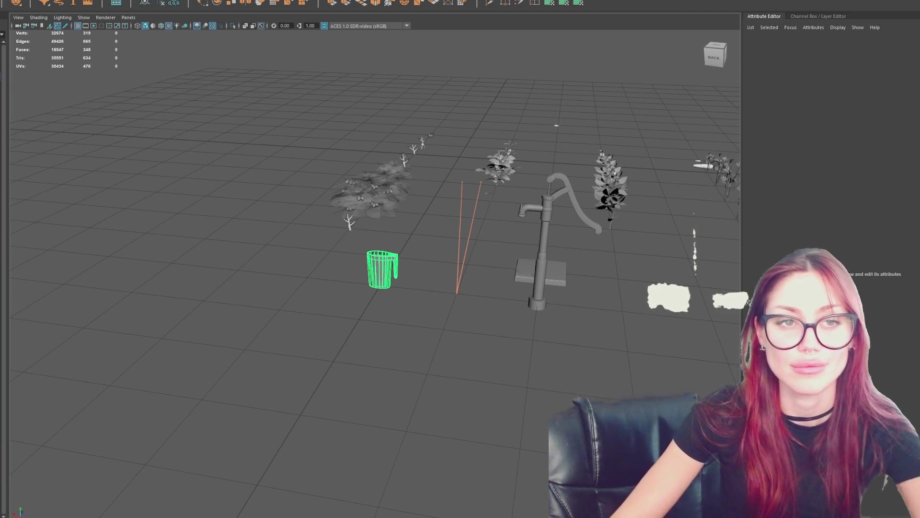
scroll(431, 230, down, 3)
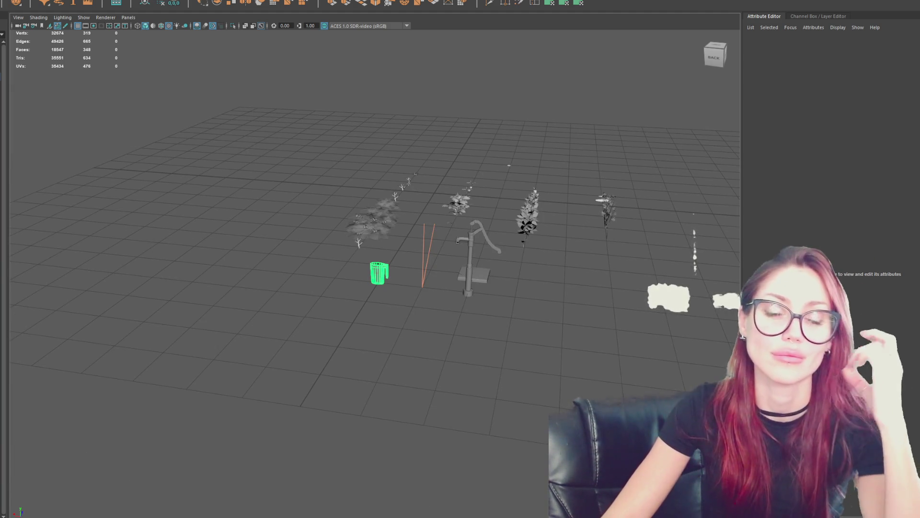
key(alt+Tab)
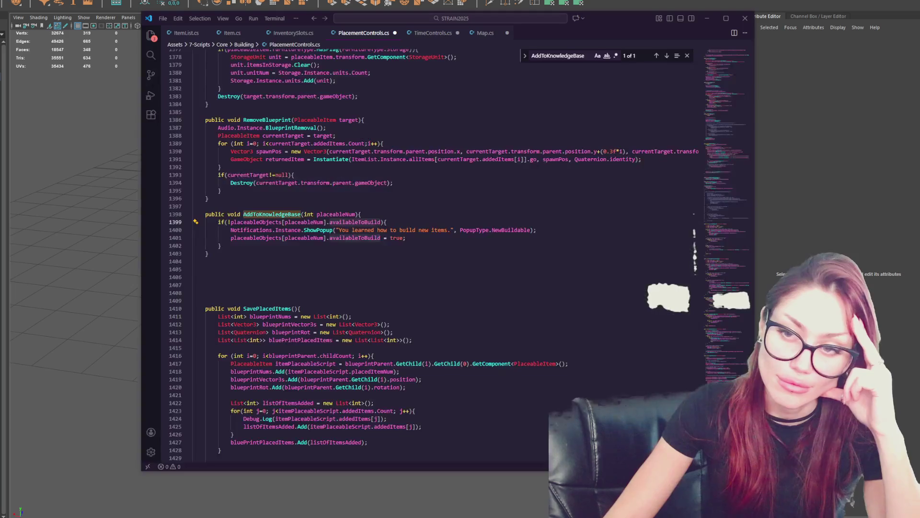
click(745, 18)
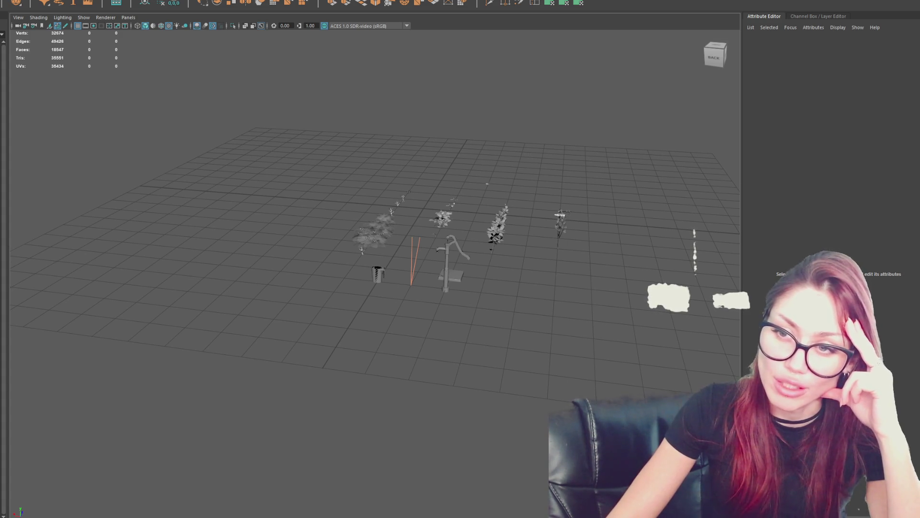
scroll(379, 270, up, 3)
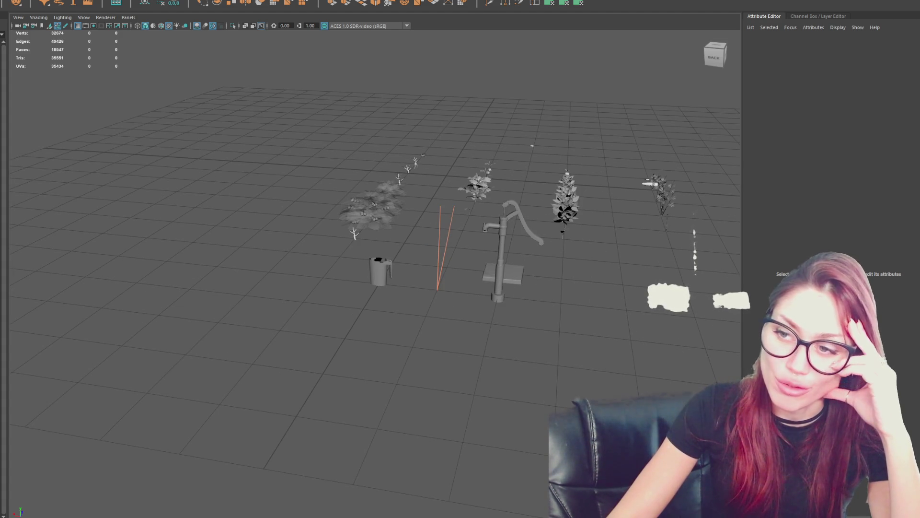
scroll(379, 270, up, 2)
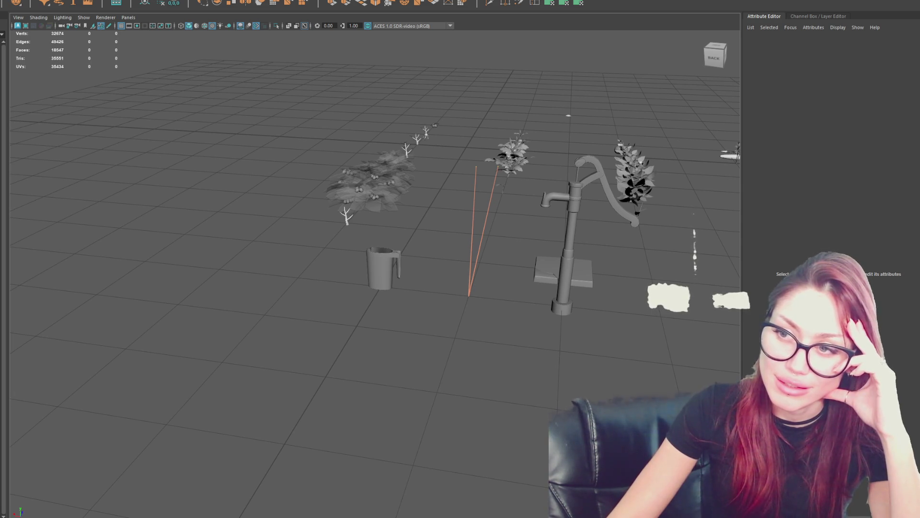
click(569, 225)
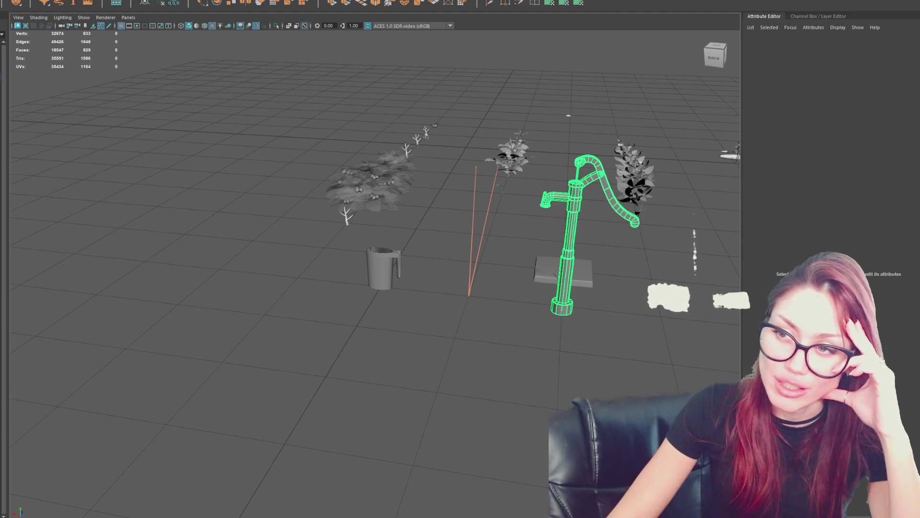
key(Escape)
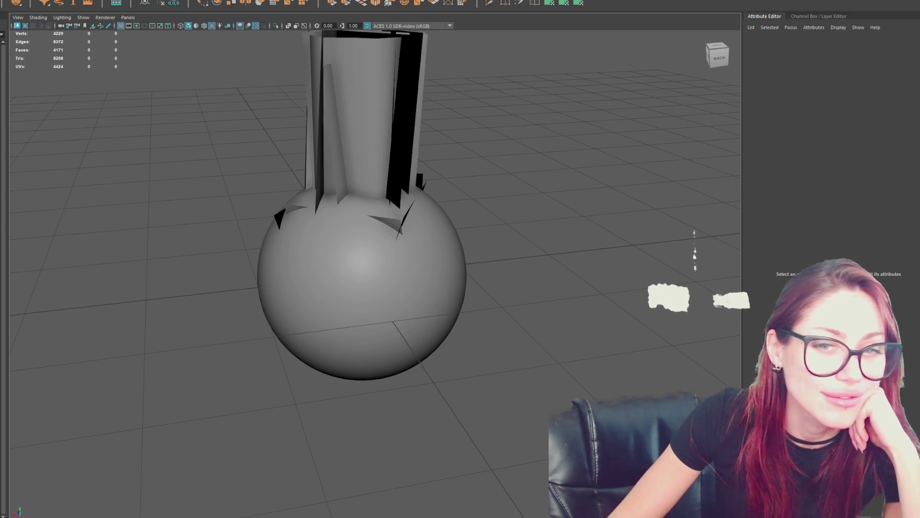
- Delete the sphere under the grass clump, then select and deselect the whole grass mesh
click(361, 288)
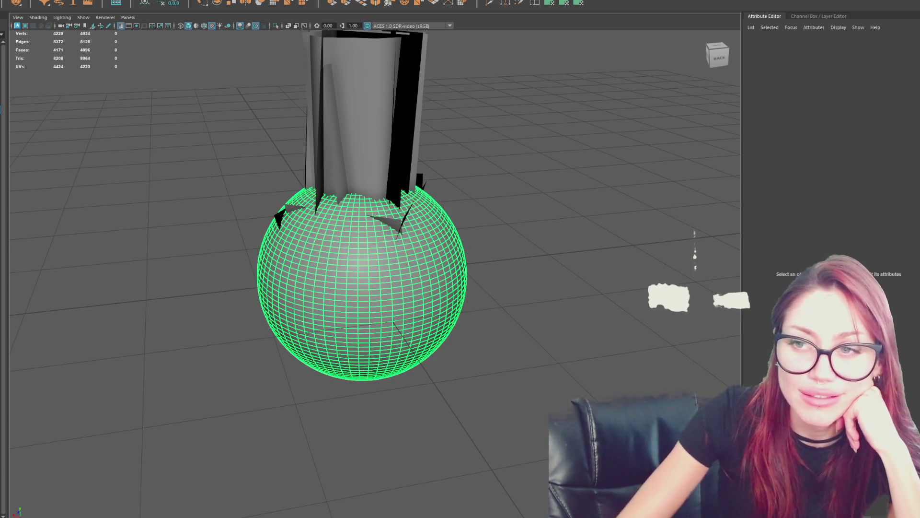
key(Delete)
scroll(364, 216, down, 5)
scroll(369, 230, up, 3)
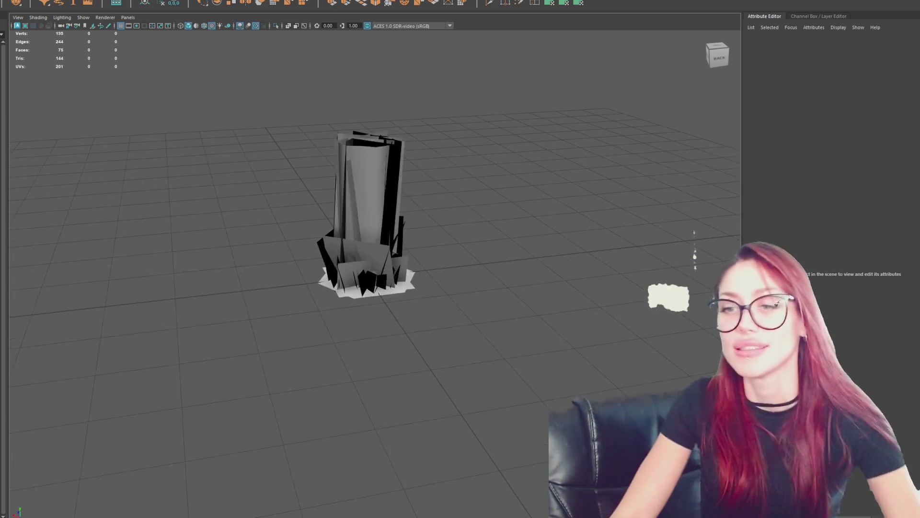
click(365, 216)
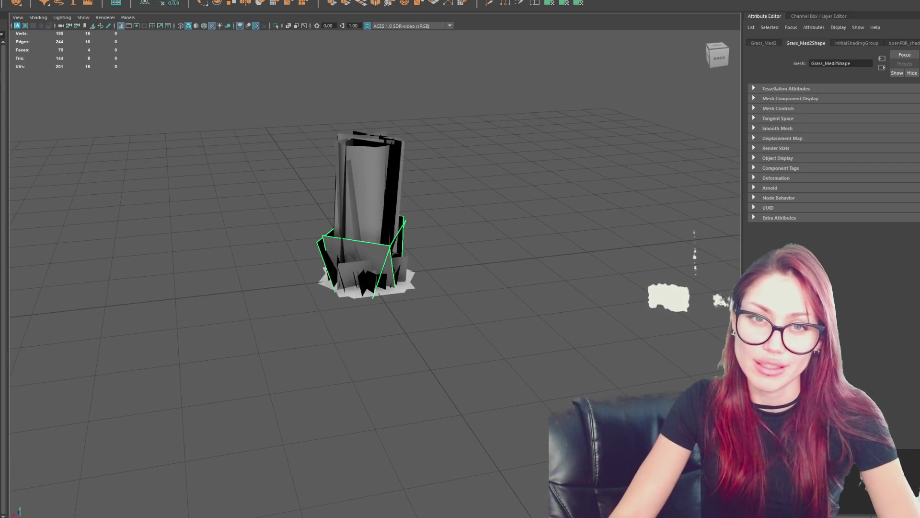
key(ctrl+shift+a)
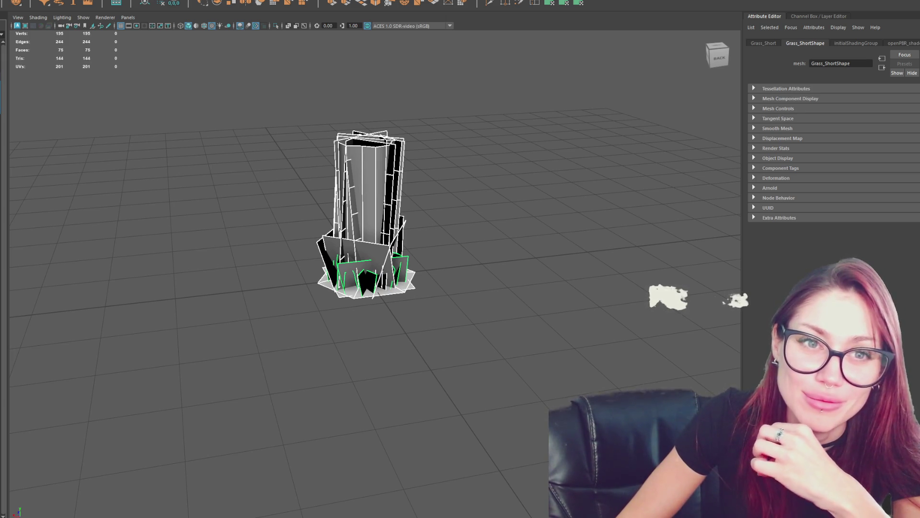
key(Escape)
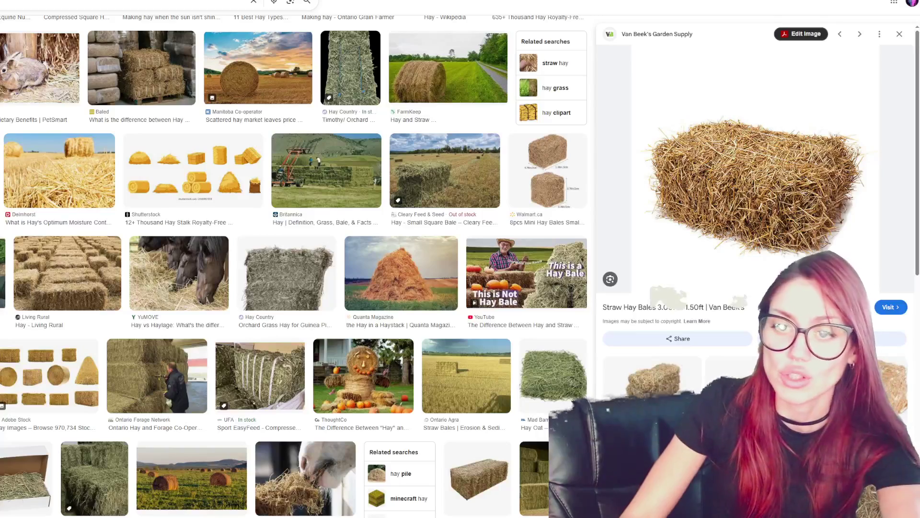
- Preview the Shutterstock cartoon hay bale and haystack illustrations
click(193, 170)
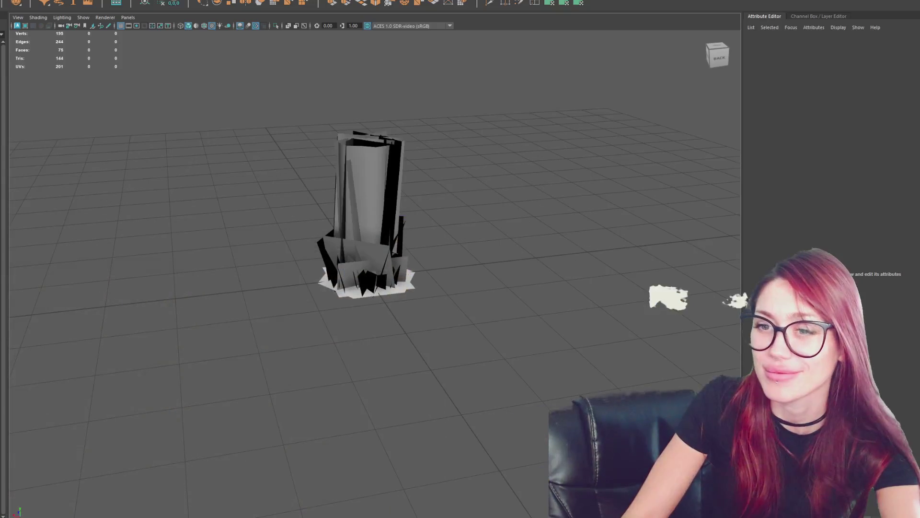
- Reset Maya to an empty default scene and widen Unity's game view
key(ctrl+n)
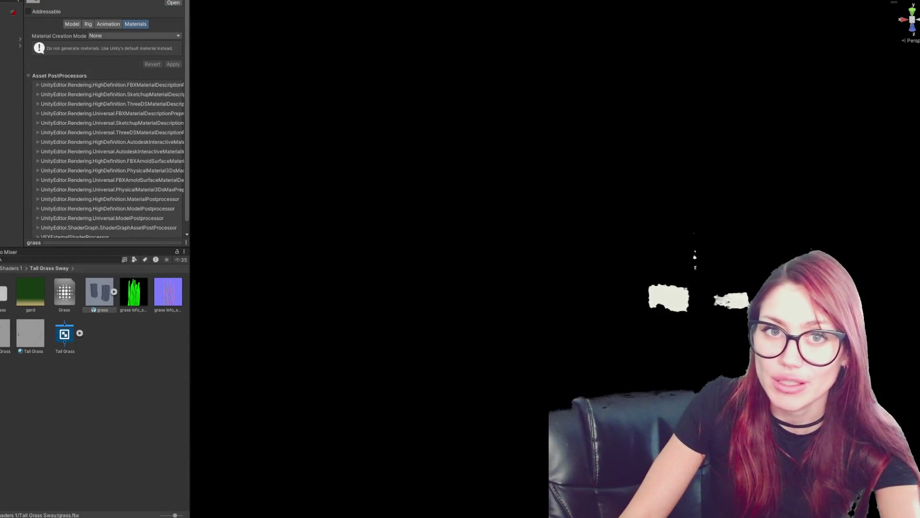
drag(190, 335, 73, 335)
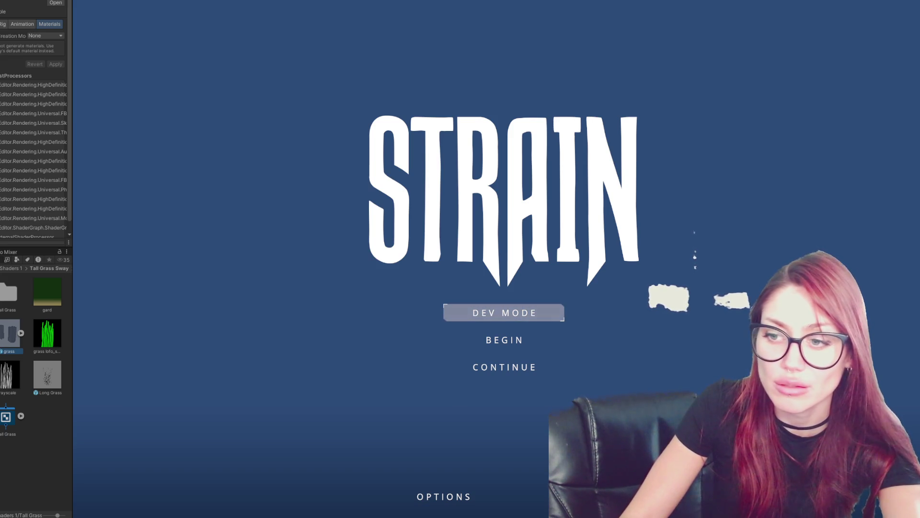
- Start the game from the STRAIN title menu to reach the tips loading screen
key(Return)
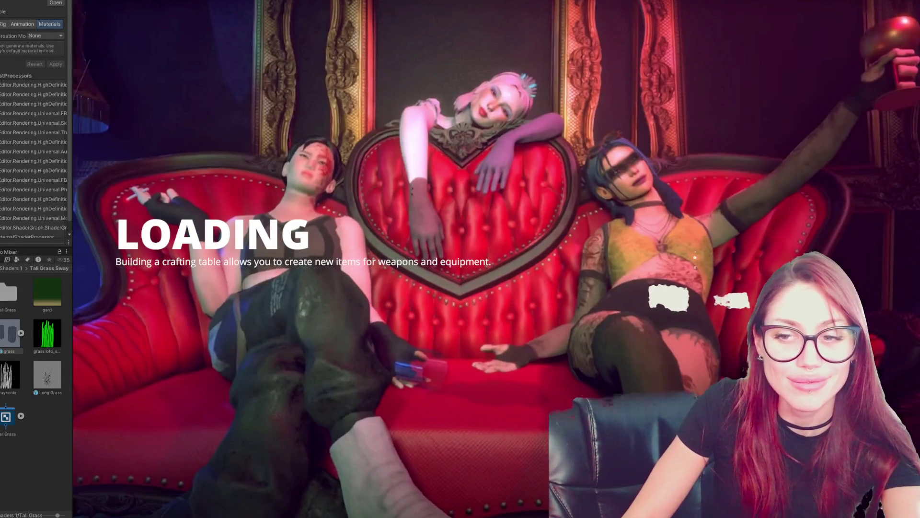
- Walk the player back from the shed and turn to face the raised planter boxes
key(s)
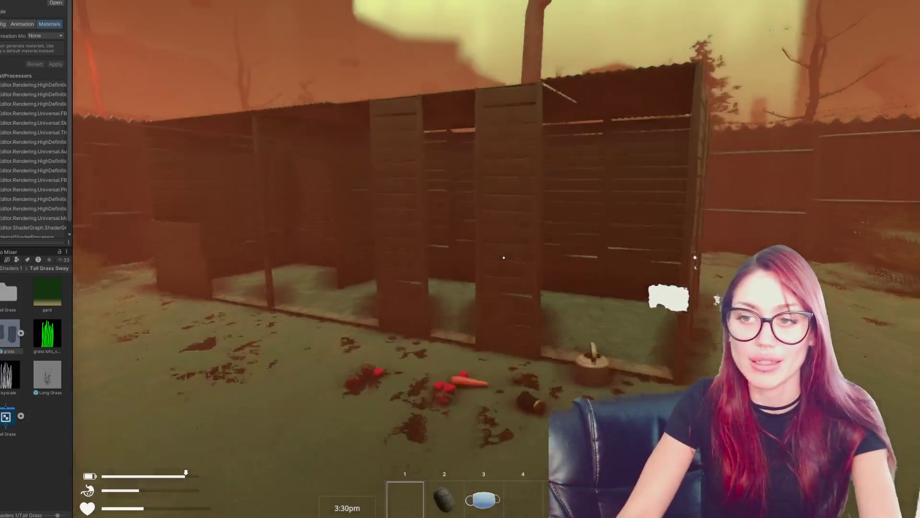
key(a)
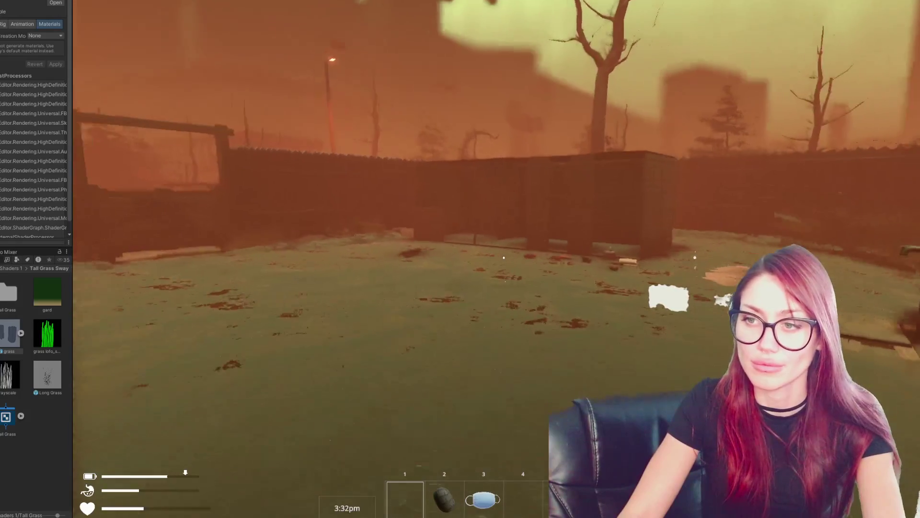
key(s)
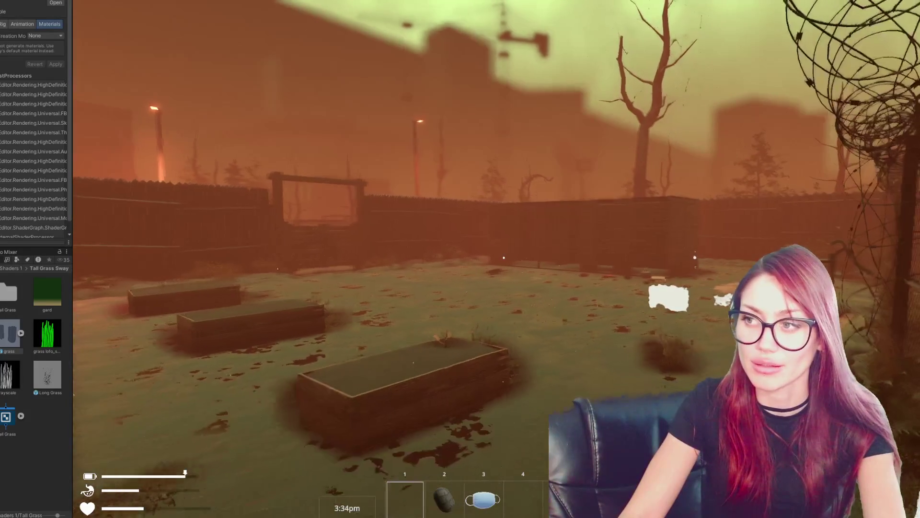
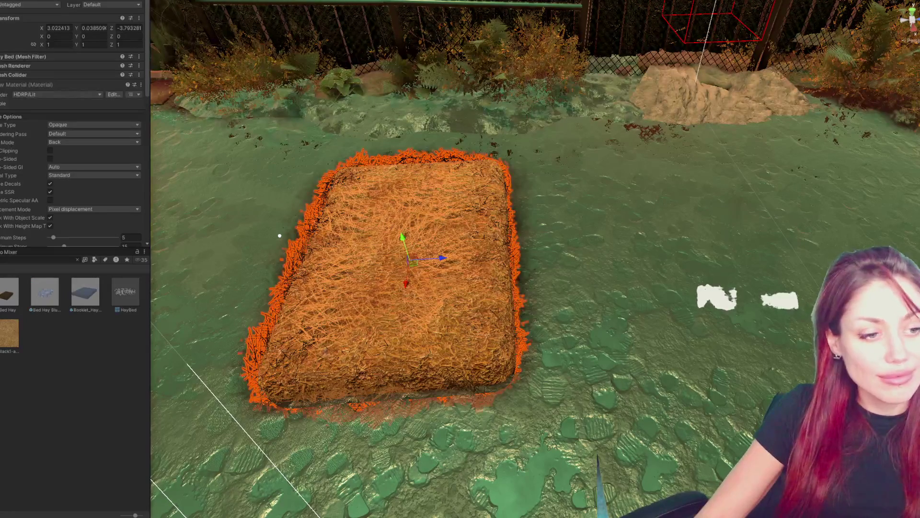
- Restore the hay bed selection, isolate it with Shift+H and frame it with F
click(280, 235)
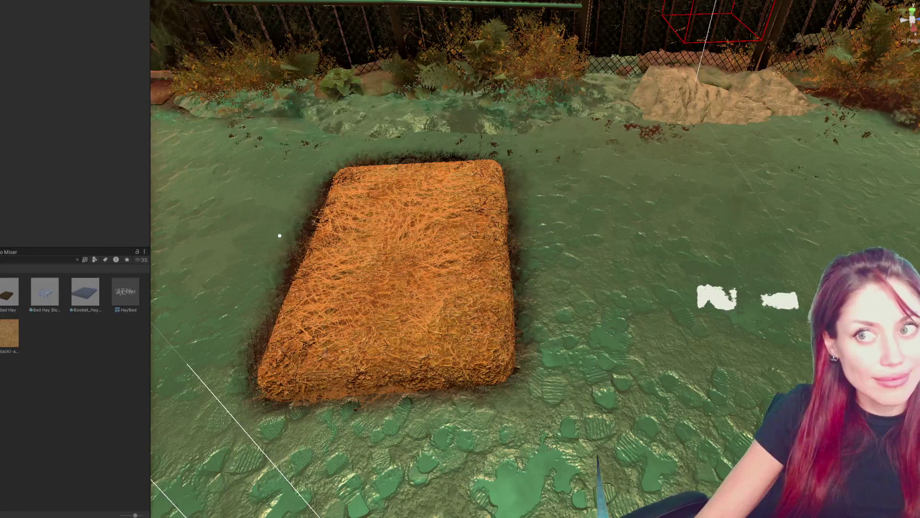
key(ctrl+z)
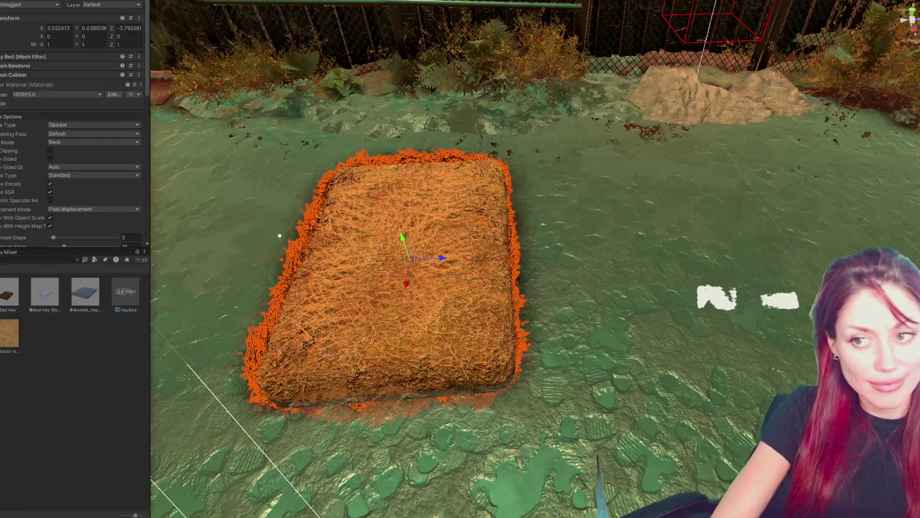
key(shift+h)
key(f)
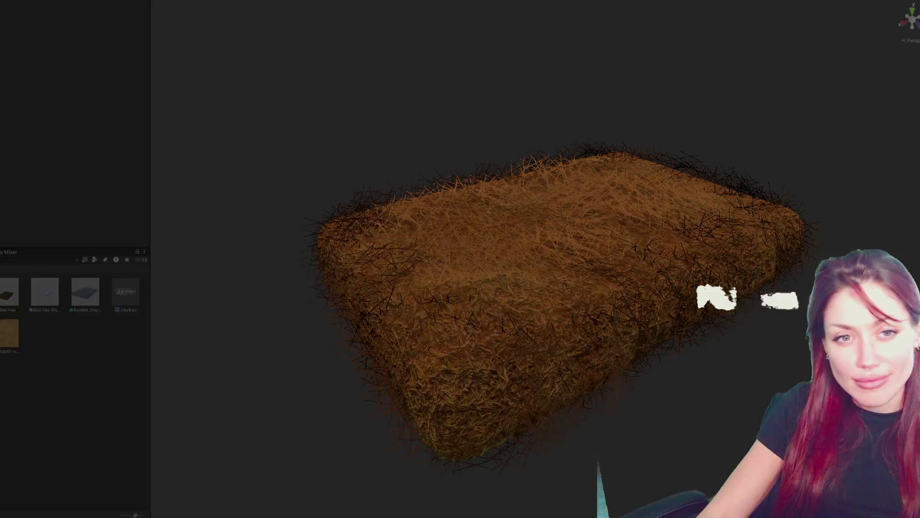
- Capture a 1404x902 screenshot around the hay bed and clear the Project hay search
key(Print)
drag(282, 109, 863, 483)
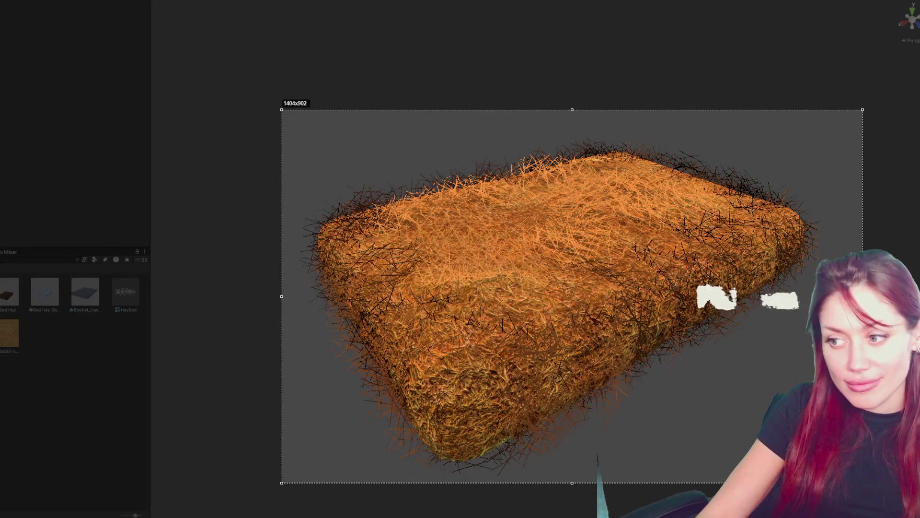
key(Return)
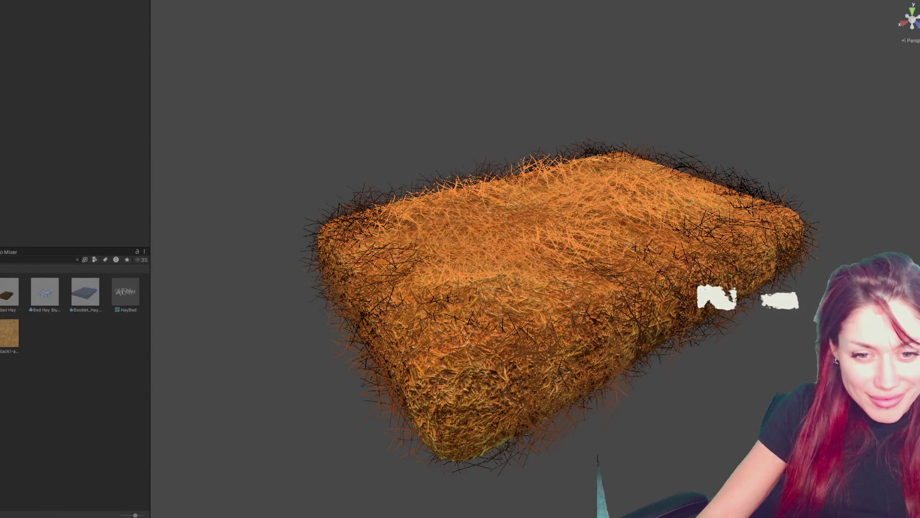
key(Escape)
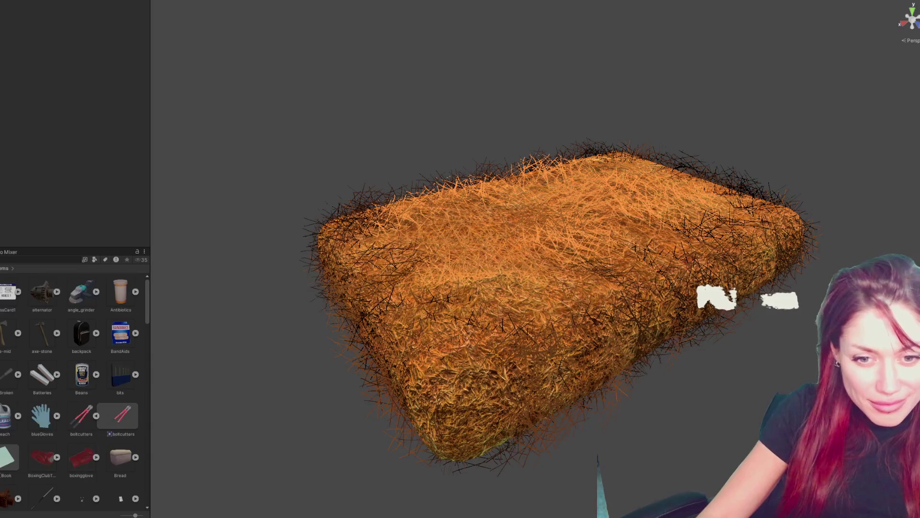
- Open the Recipes > Crafting folder and open its straw icon asset in Photoshop
click(4, 293)
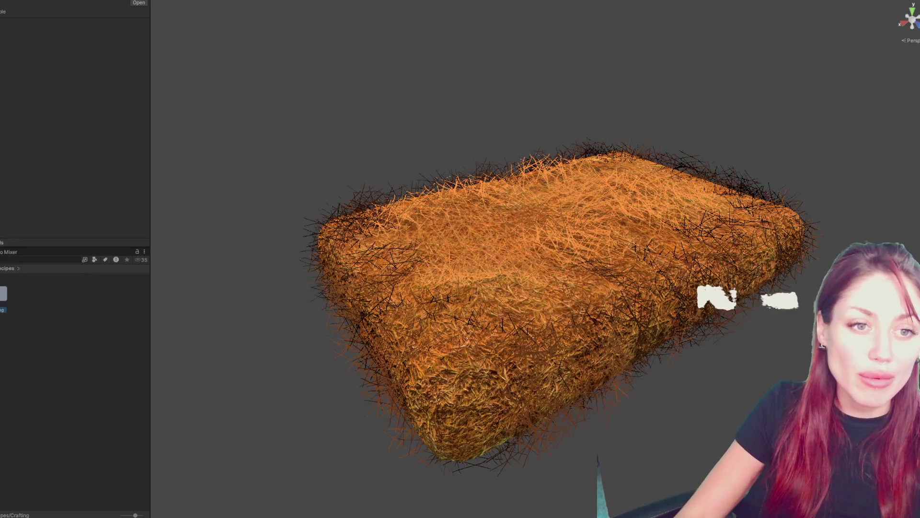
double_click(4, 294)
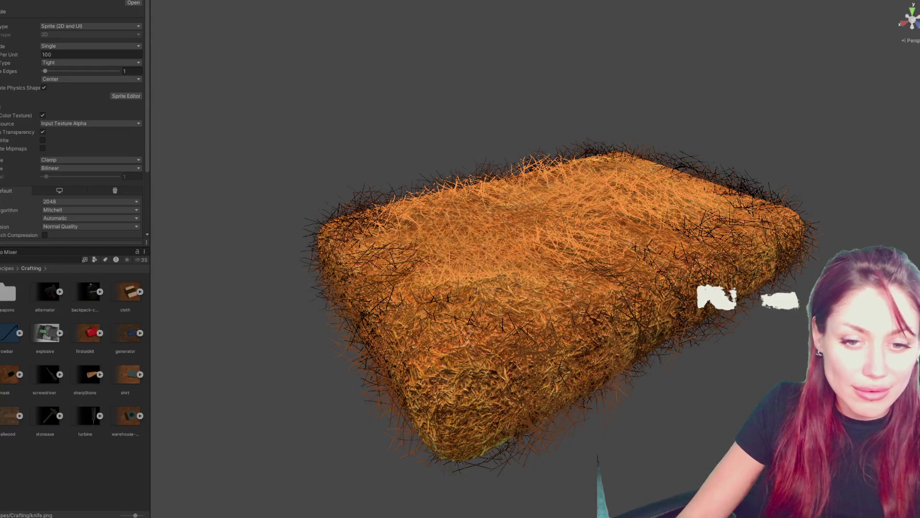
right_click(2, 124)
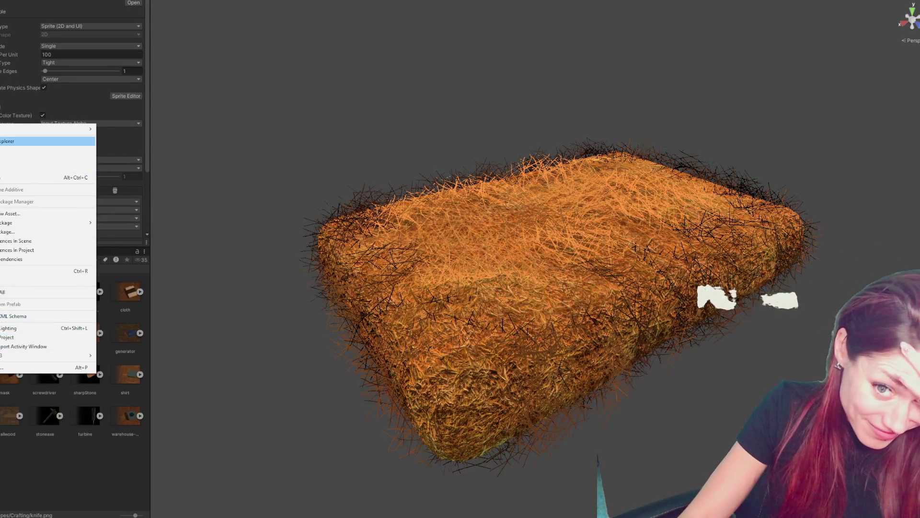
click(10, 150)
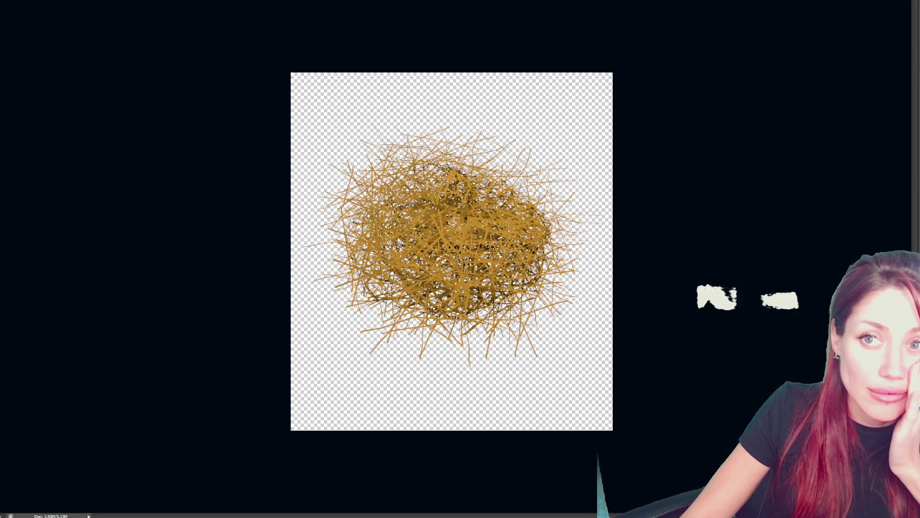
- Copy the entire hay bed screenshot and bring the smaller icon document back to front
key(ctrl+Tab)
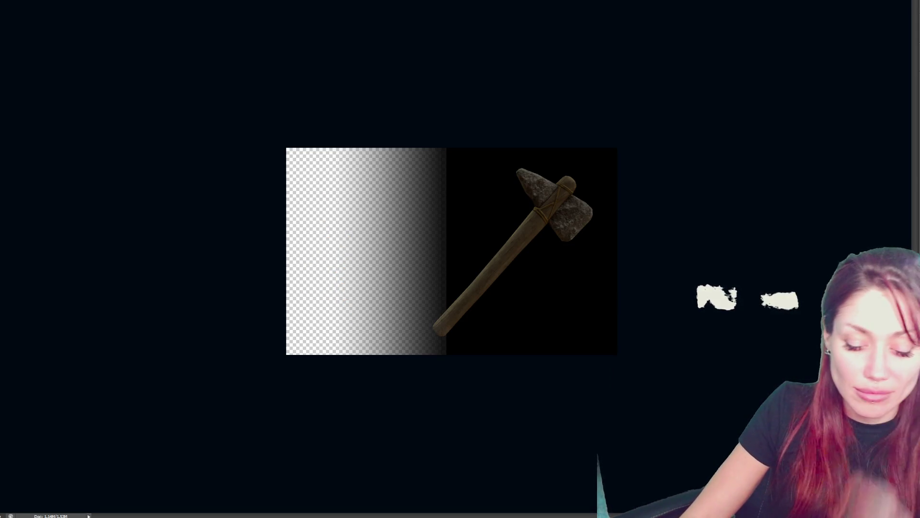
key(ctrl+Tab)
key(ctrl+z)
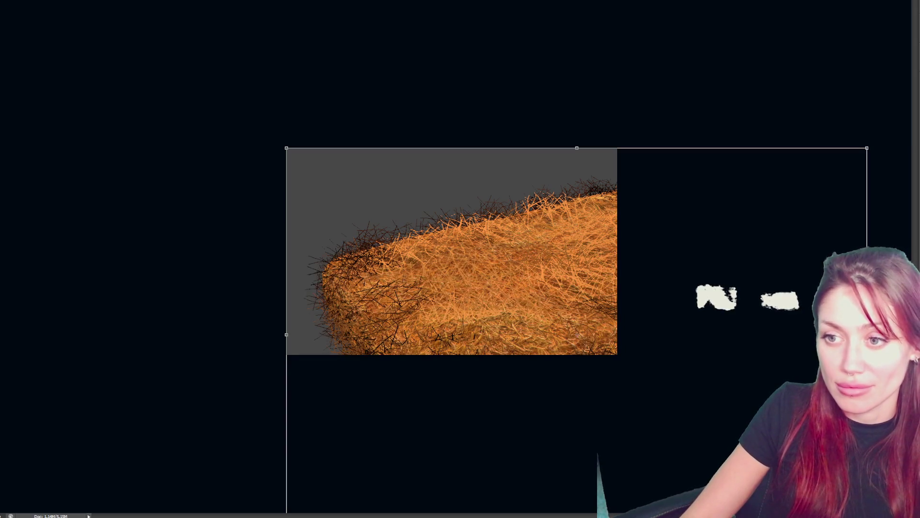
key(ctrl+z)
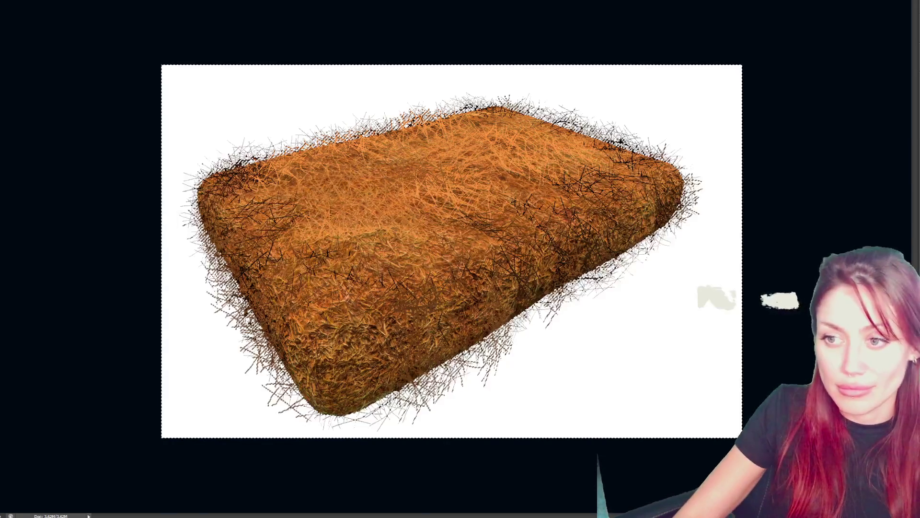
key(ctrl+j)
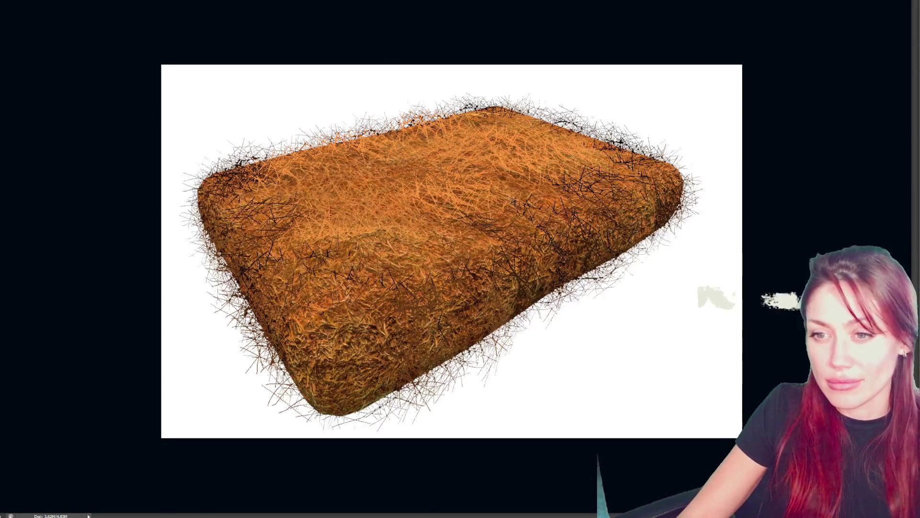
key(ctrl+a)
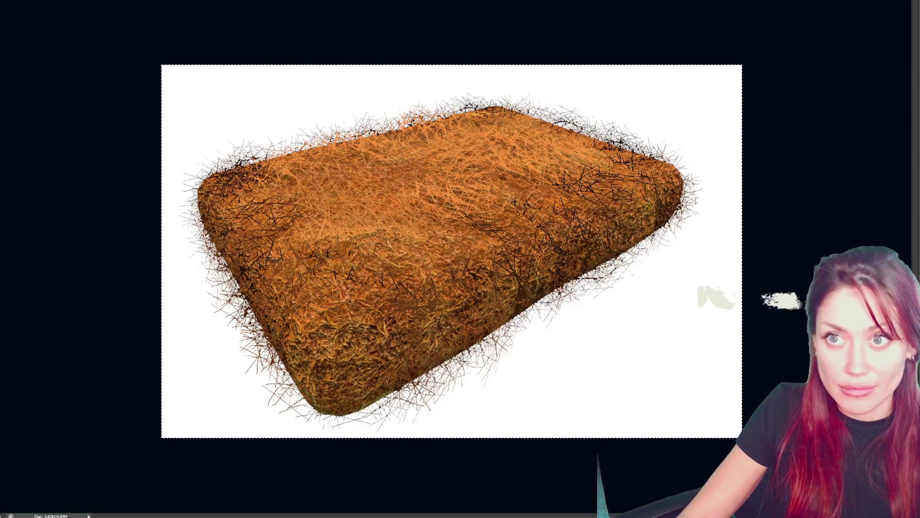
key(ctrl+Tab)
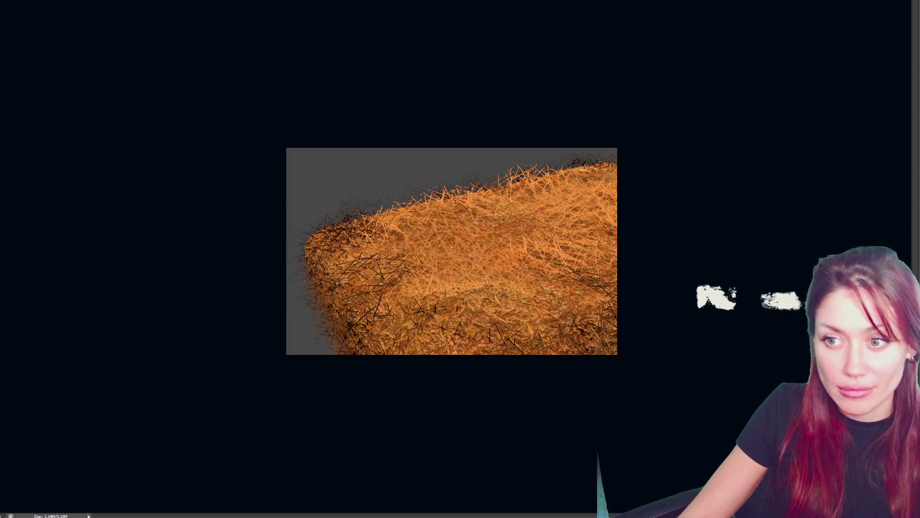
- Paste the hay bed into the icon, scale it down and place it over the axe head
key(ctrl+v)
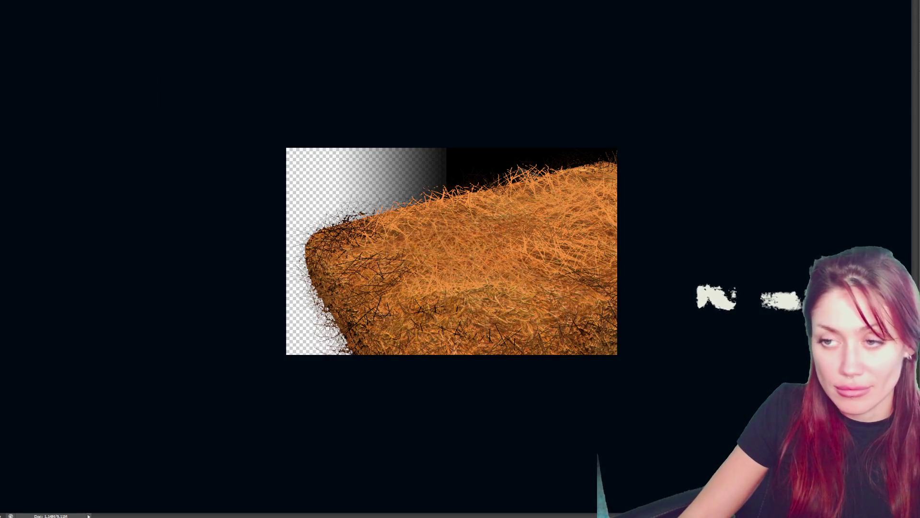
key(ctrl+t)
mouse_move(287, 148)
mouse_down()
mouse_move(391, 206)
mouse_move(590, 344)
mouse_up()
mouse_move(641, 383)
mouse_down()
mouse_move(437, 211)
mouse_move(441, 224)
mouse_up()
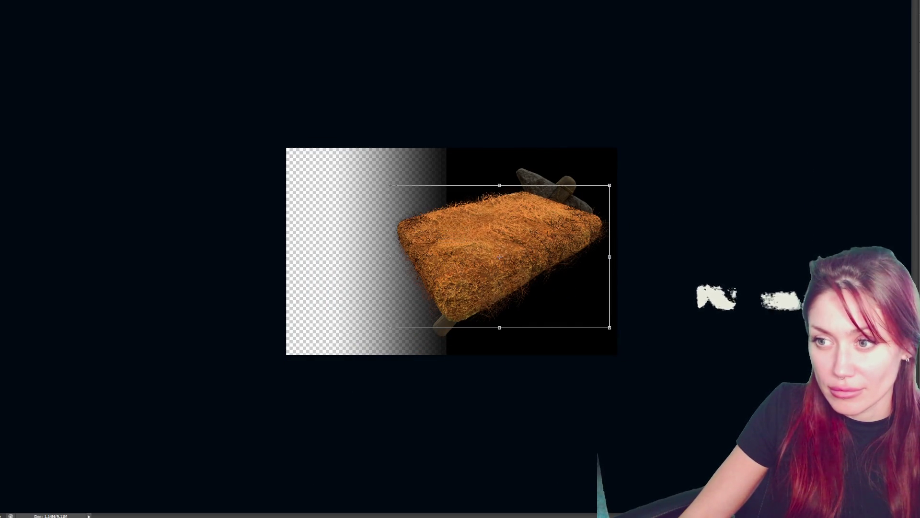
key(Return)
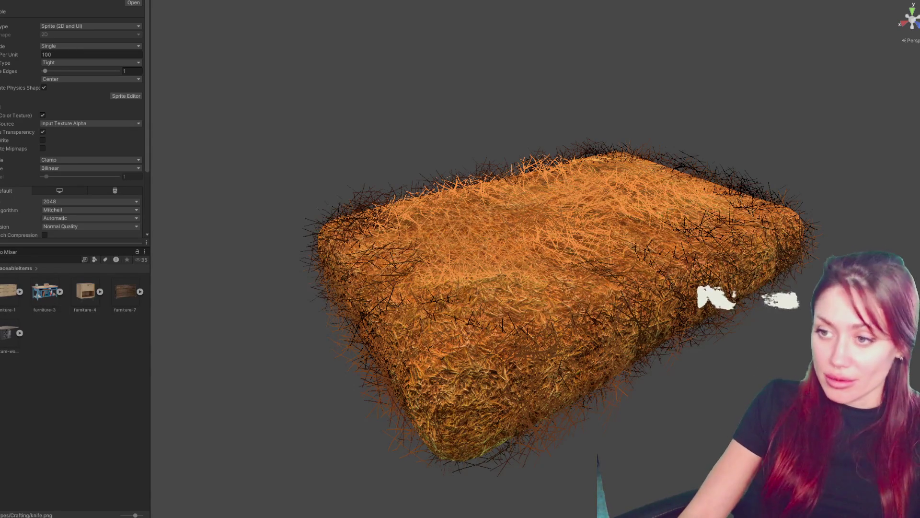
- Select the hay bed, go up to the Placeable folder and select the Bed1 prefab asset
click(567, 249)
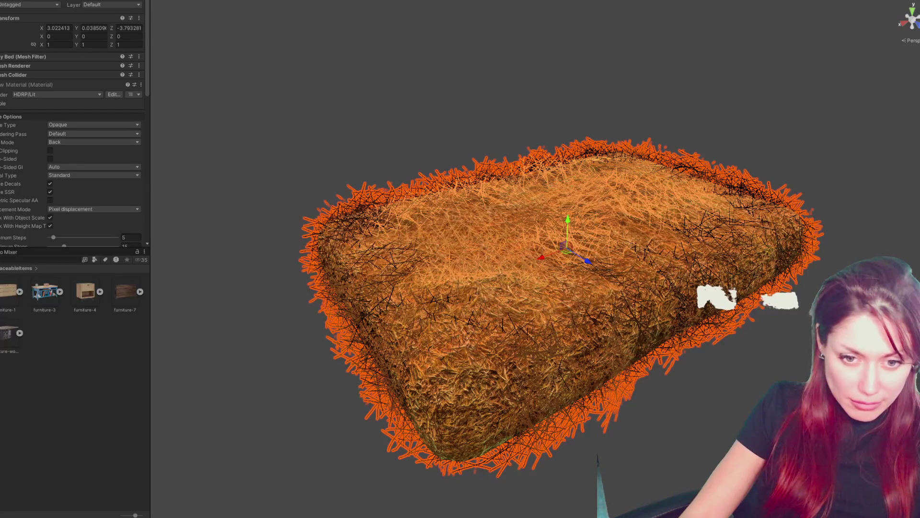
key(BackSpace)
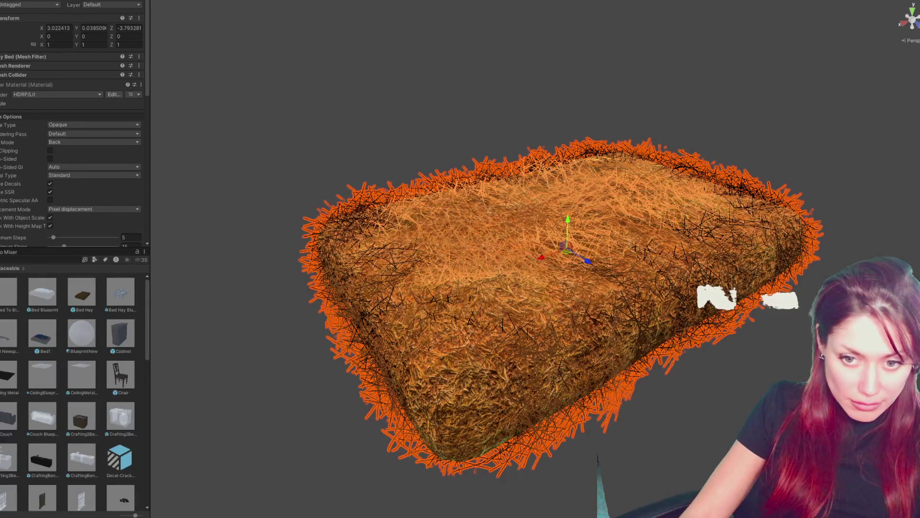
click(43, 333)
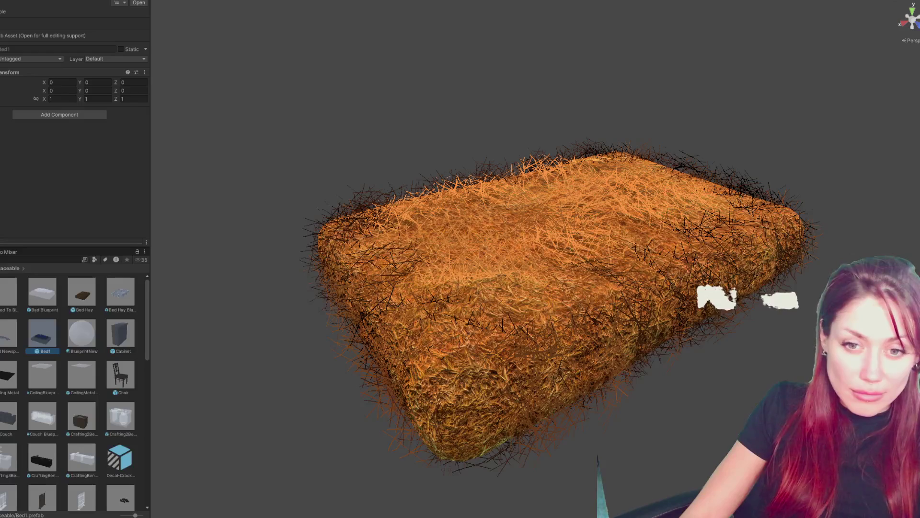
scroll(76, 120, down, 2)
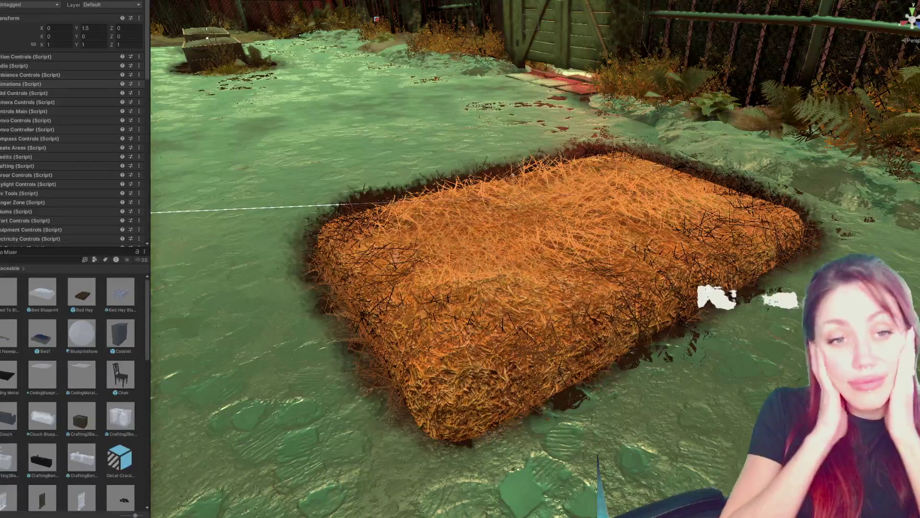
- Scroll the manager's Inspector to Placement Controls and expand Placeable Objects > Light
scroll(72, 143, down, 3)
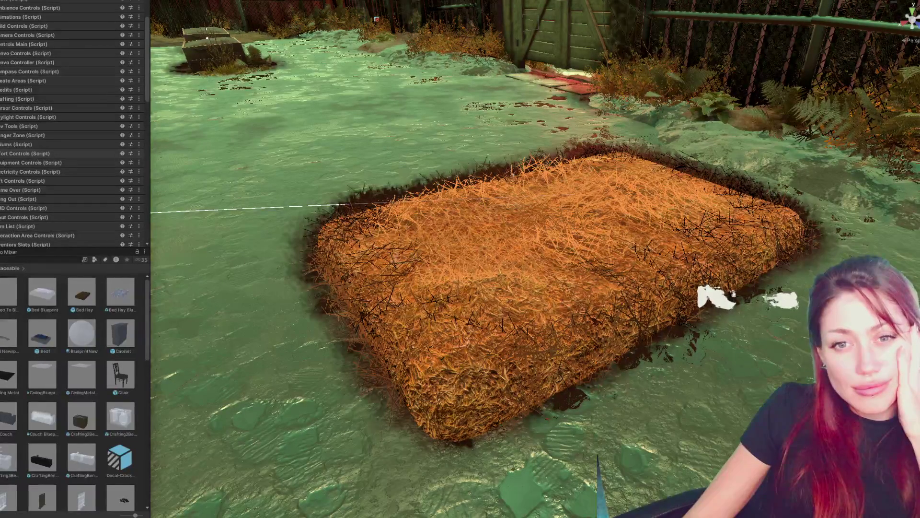
scroll(72, 144, down, 5)
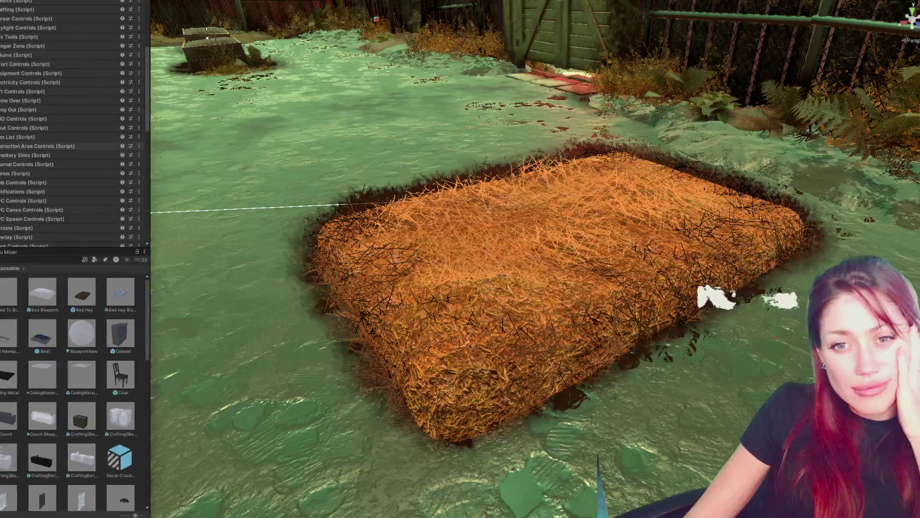
scroll(72, 146, down, 3)
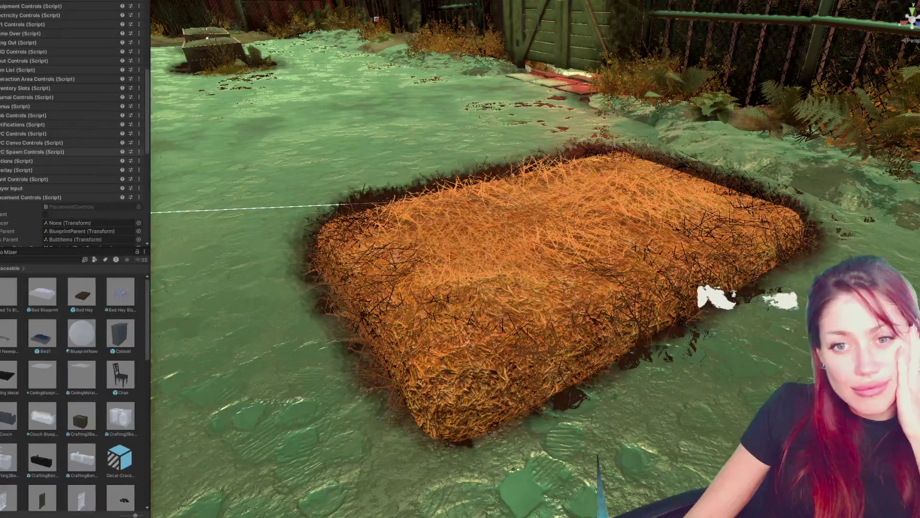
scroll(72, 144, down, 5)
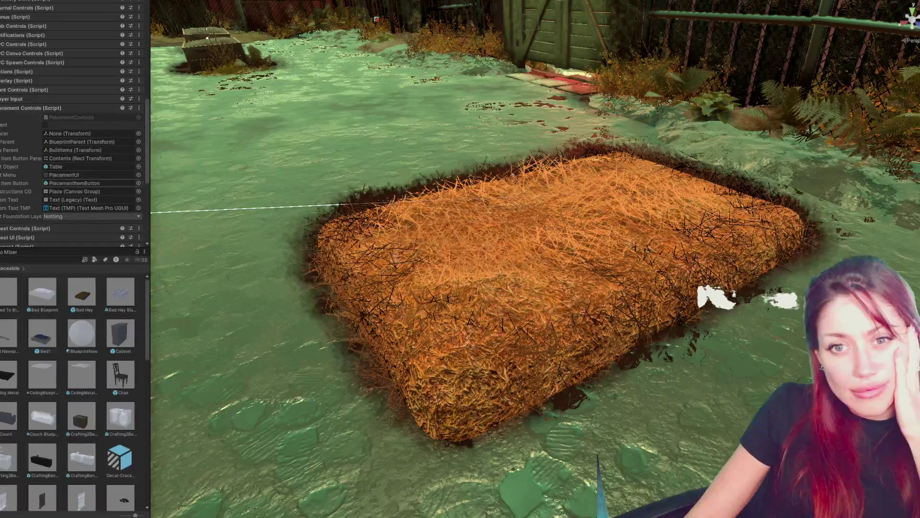
scroll(89, 183, down, 3)
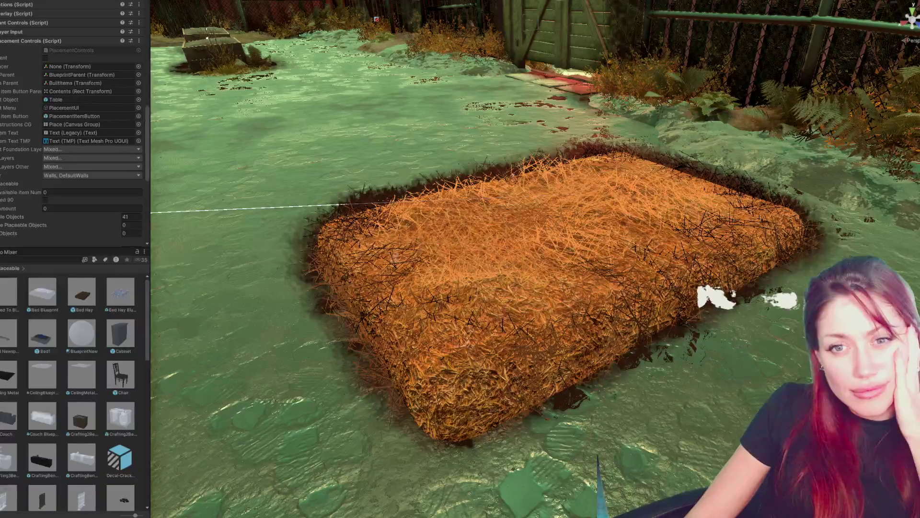
scroll(75, 123, down, 3)
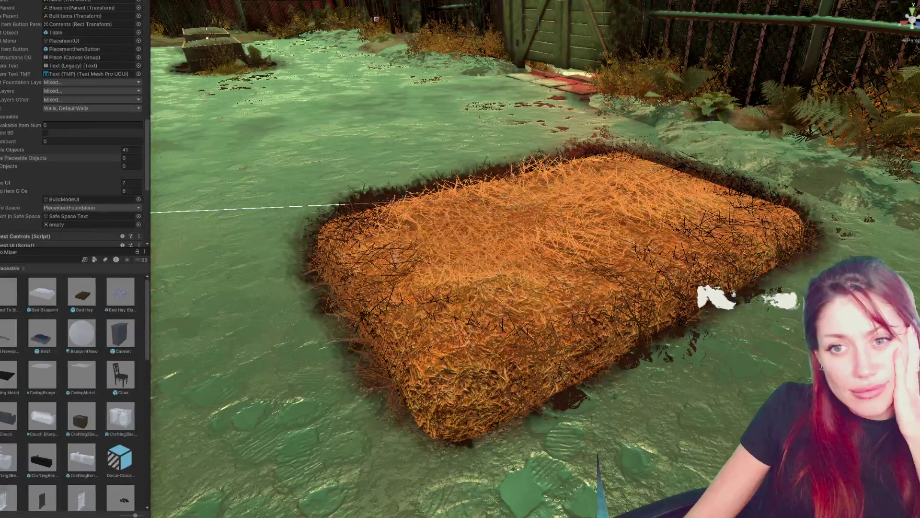
click(14, 149)
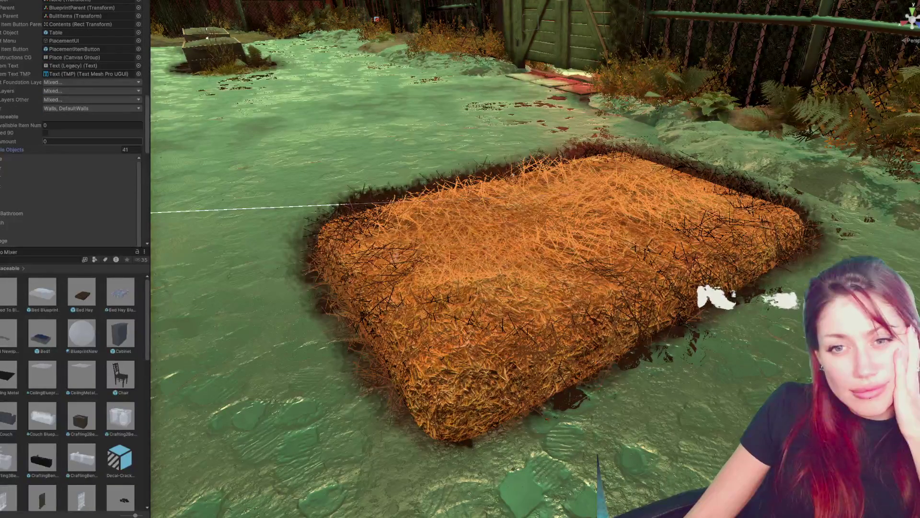
click(48, 186)
- Ping the Light placeable's icon and reveal the firepit icon file in Explorer
scroll(72, 144, down, 3)
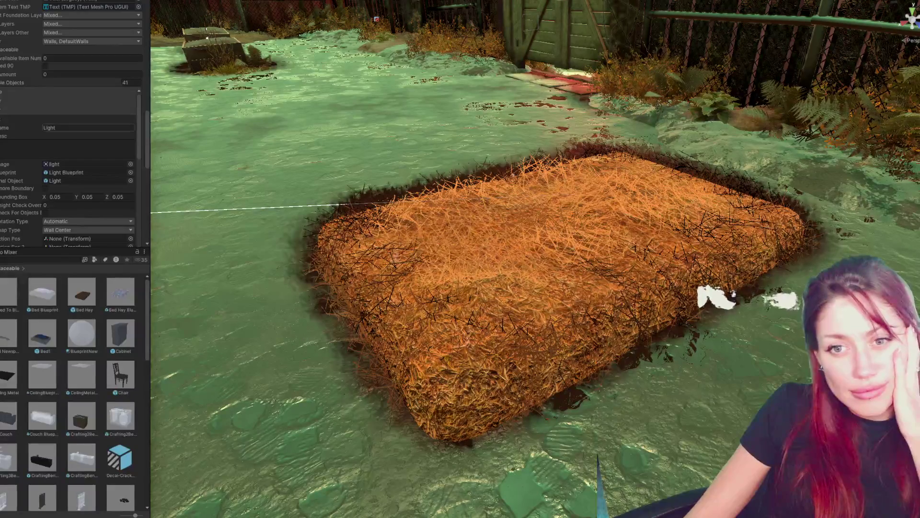
click(86, 164)
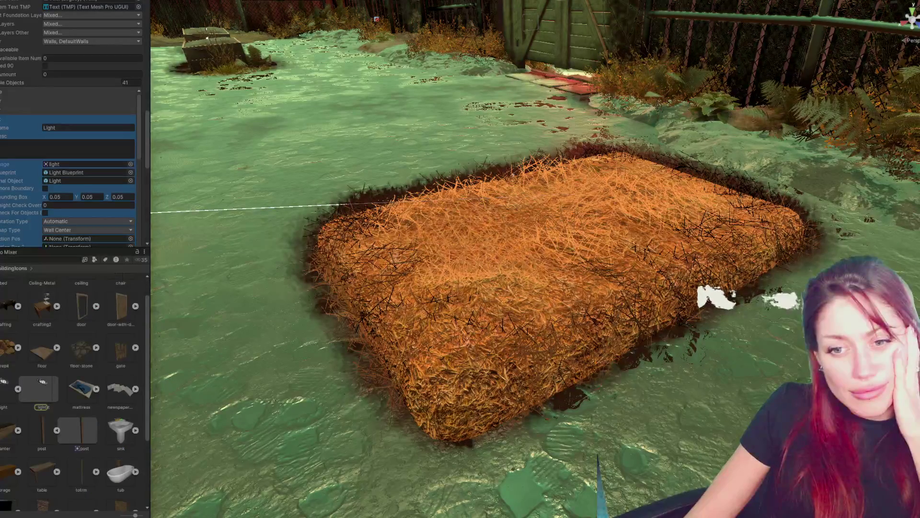
right_click(7, 348)
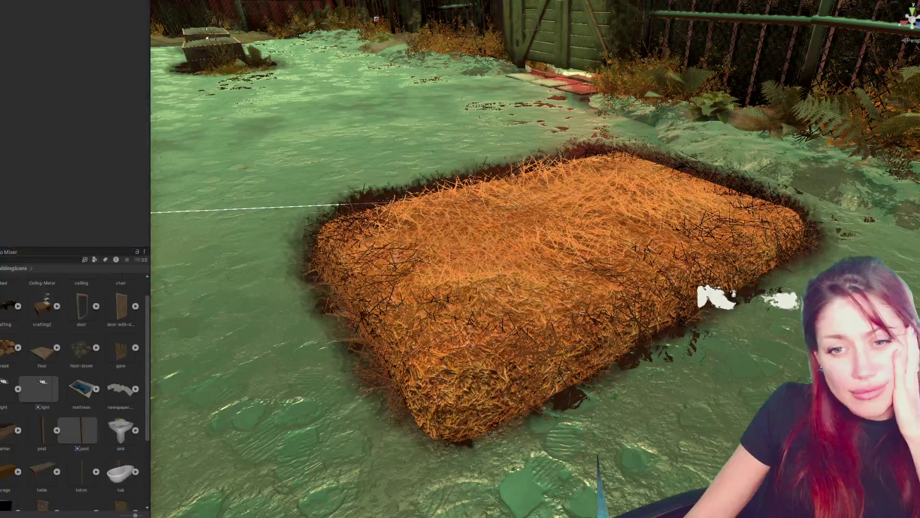
click(33, 114)
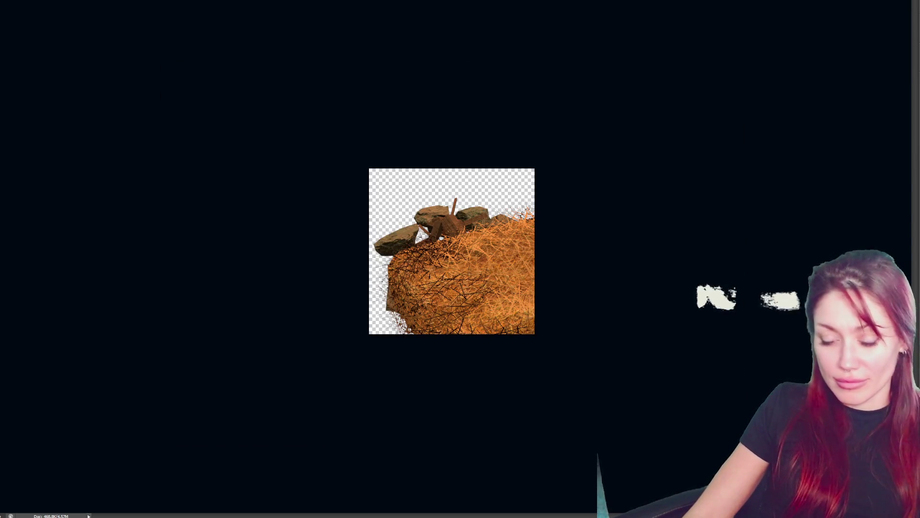
- Shrink the hay bed layer to fit the icon canvas and nudge it slightly lower
key(ctrl+t)
mouse_move(893, 508)
mouse_down()
mouse_move(664, 350)
mouse_move(559, 325)
mouse_move(539, 278)
mouse_up()
drag(488, 263, 489, 294)
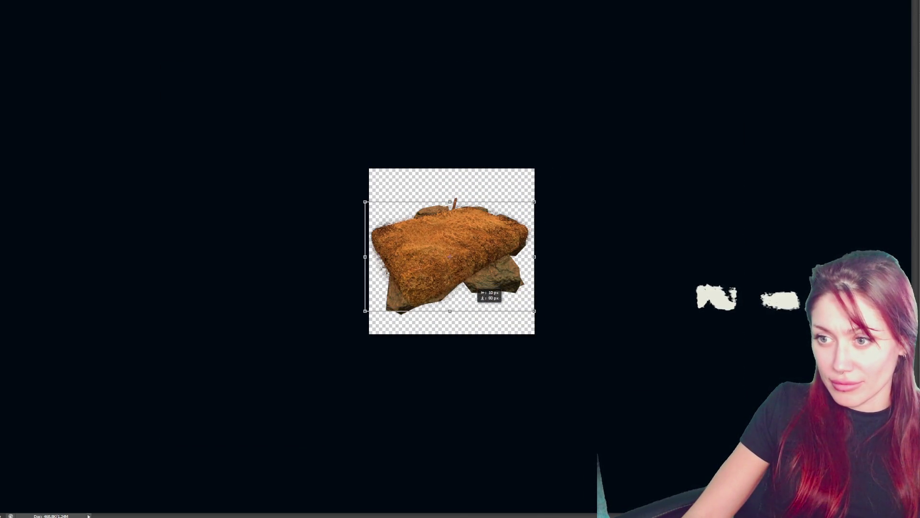
key(Return)
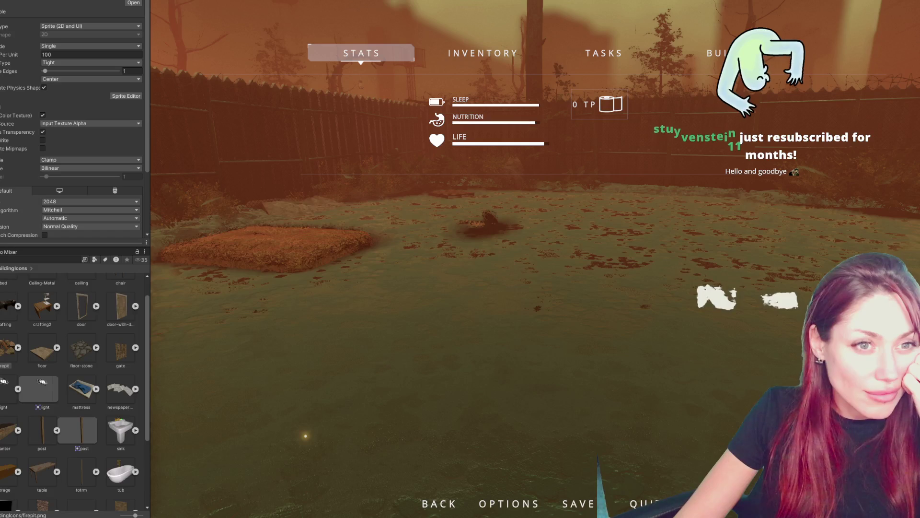
- Exit Play Mode with Ctrl+P
key(ctrl+p)
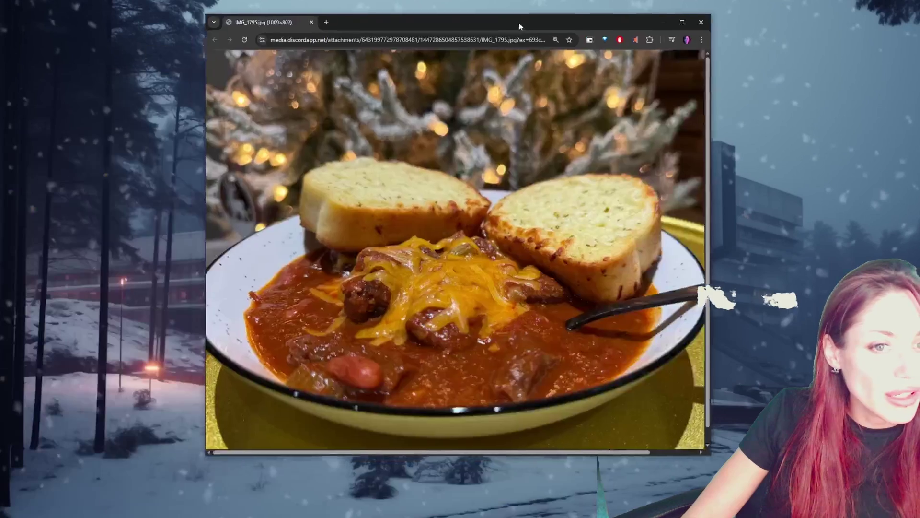
- Open the gingerbread-house photo in Chrome's chili photo tab and view it fullscreen
mouse_move(519, 22)
mouse_down()
mouse_move(548, 23)
mouse_move(437, 35)
mouse_up()
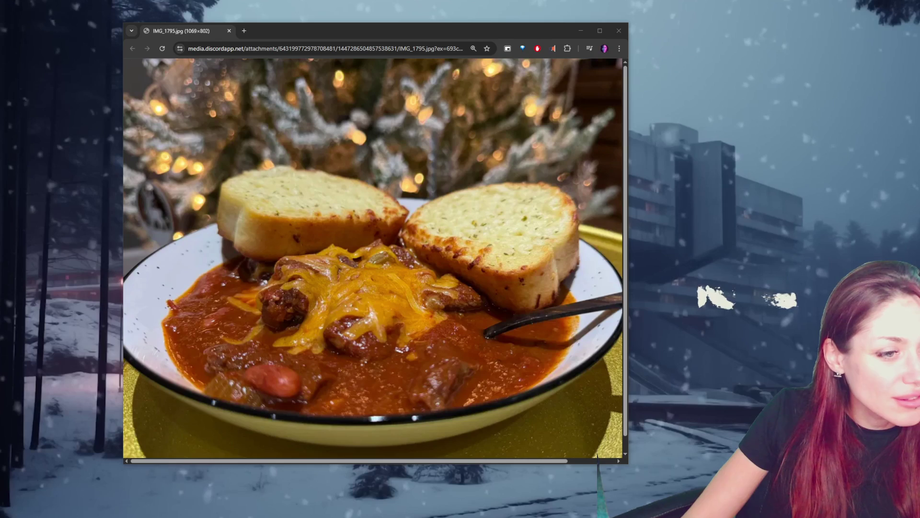
mouse_move(288, 72)
mouse_down()
mouse_move(288, 22)
mouse_move(283, 30)
mouse_up()
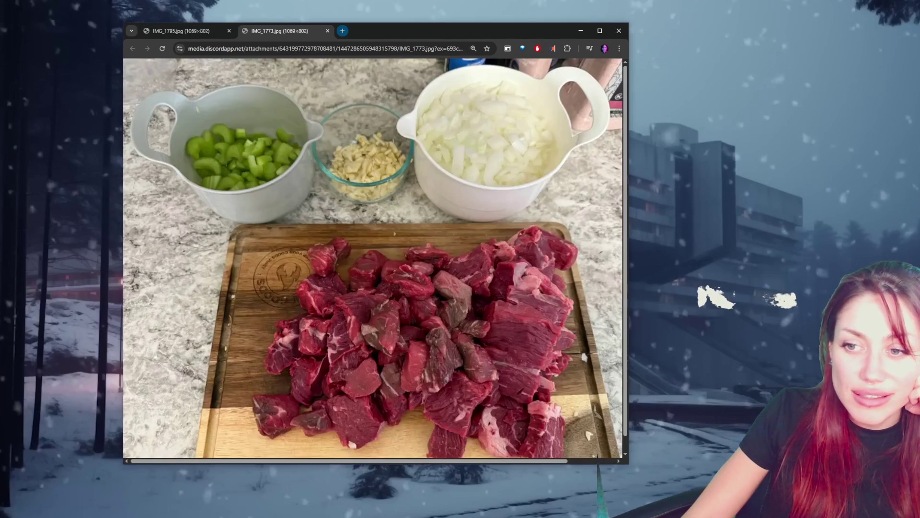
scroll(375, 258, down, 1)
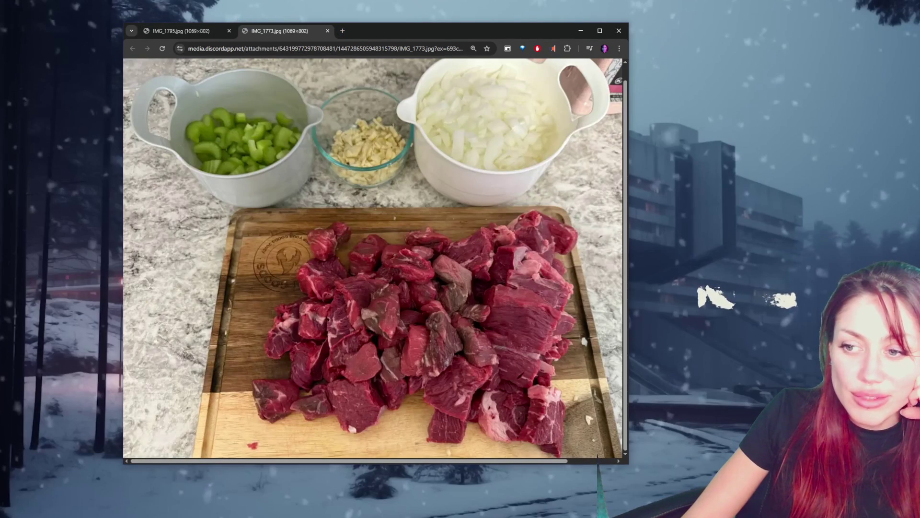
key(ctrl+shift+Tab)
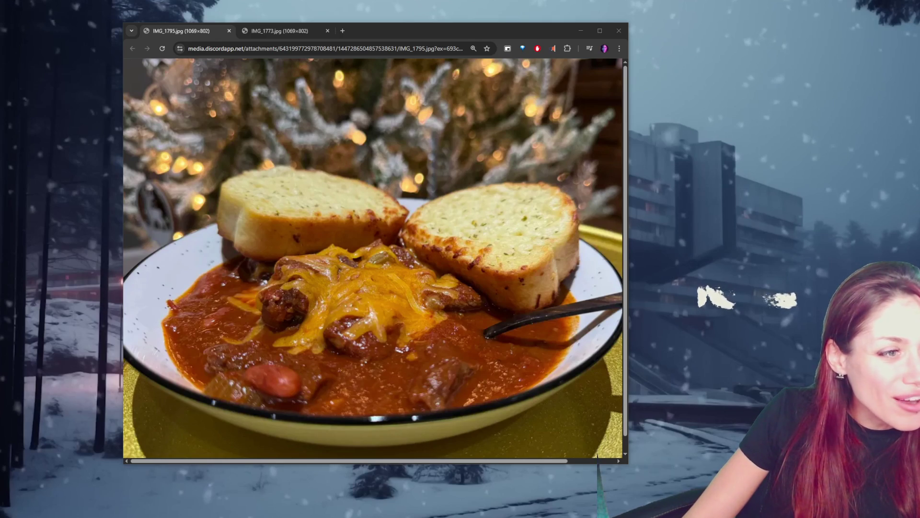
drag(39, 57, 336, 20)
key(F11)
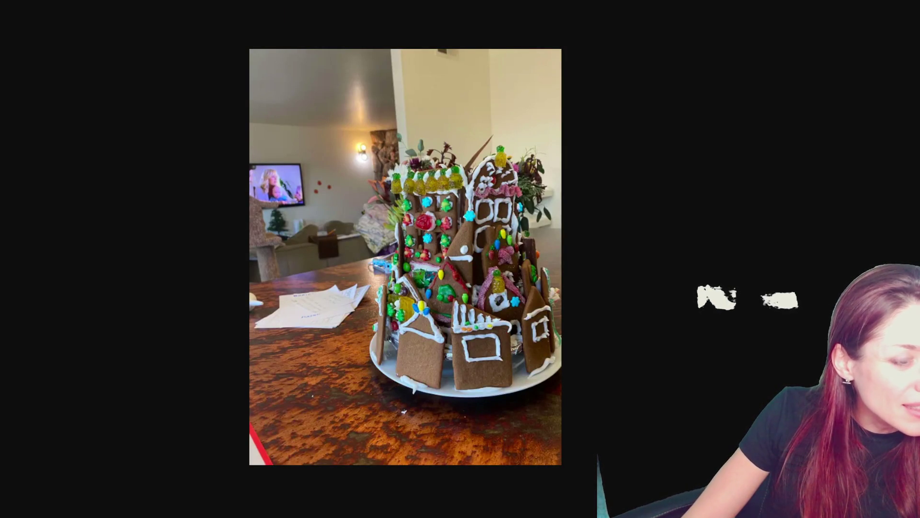
- Flip between the gingerbread village and tower photos, then advance to the ramen bowl photo
key(Right)
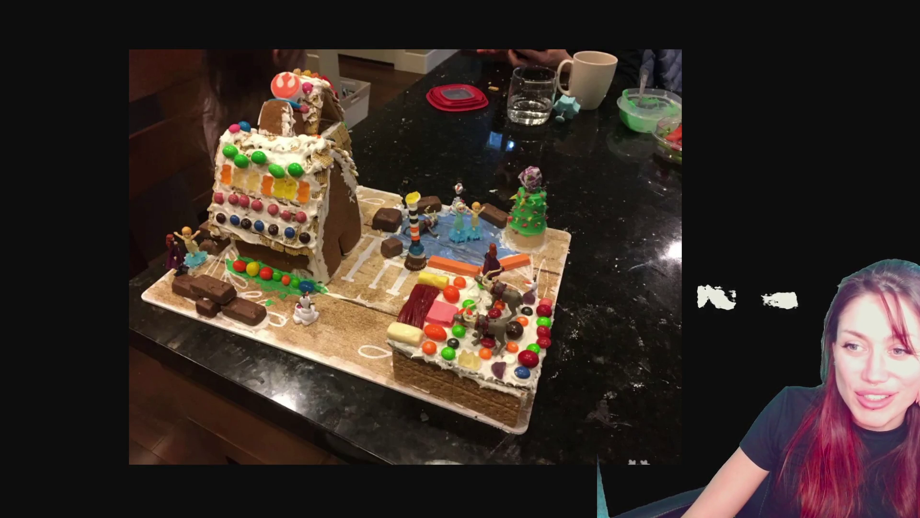
key(Right)
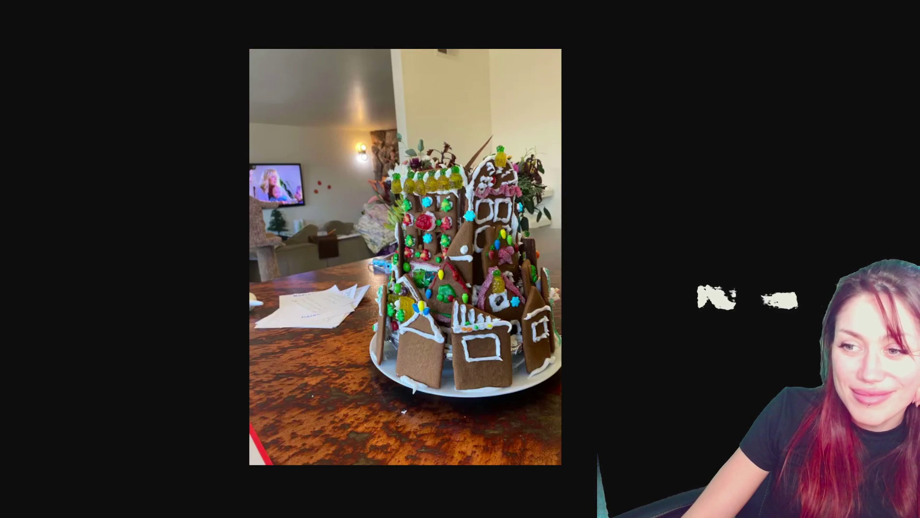
key(Left)
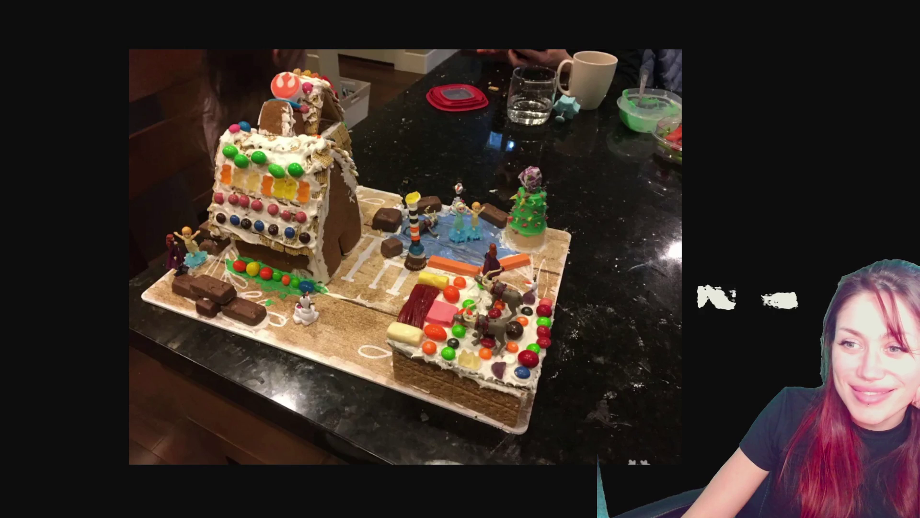
key(Right)
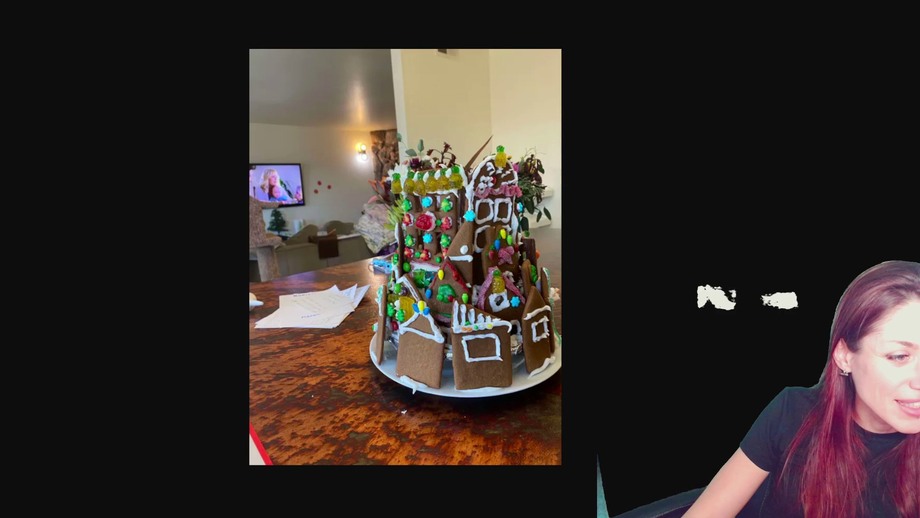
key(Right)
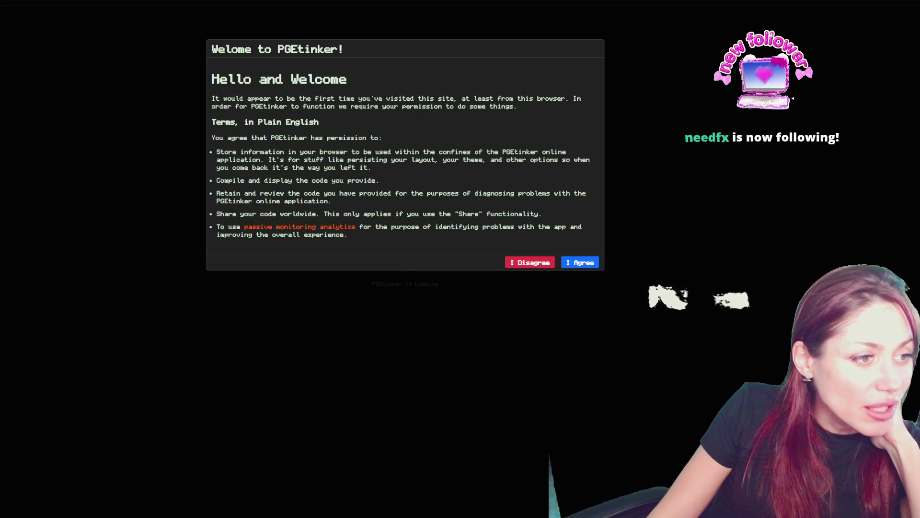
- Accept PGEtinker's terms, dismiss the news notice, and compile and run the code with F5
click(580, 262)
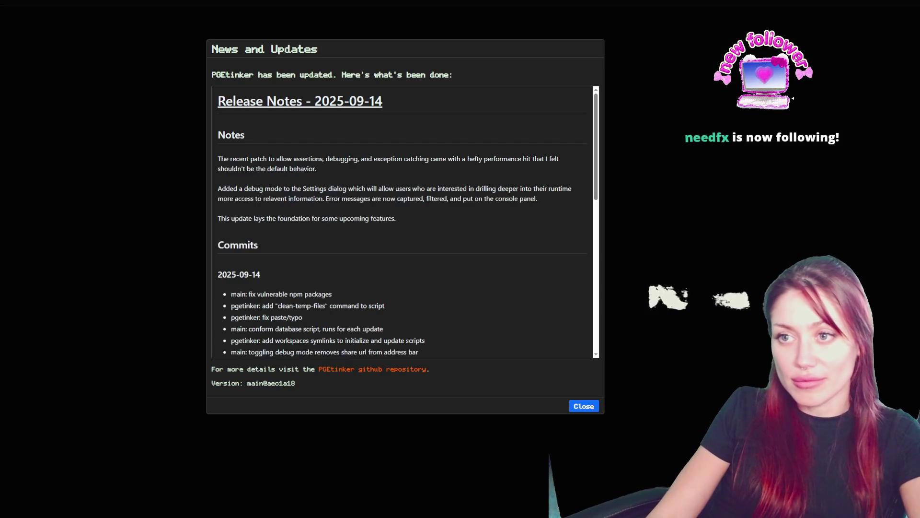
click(584, 406)
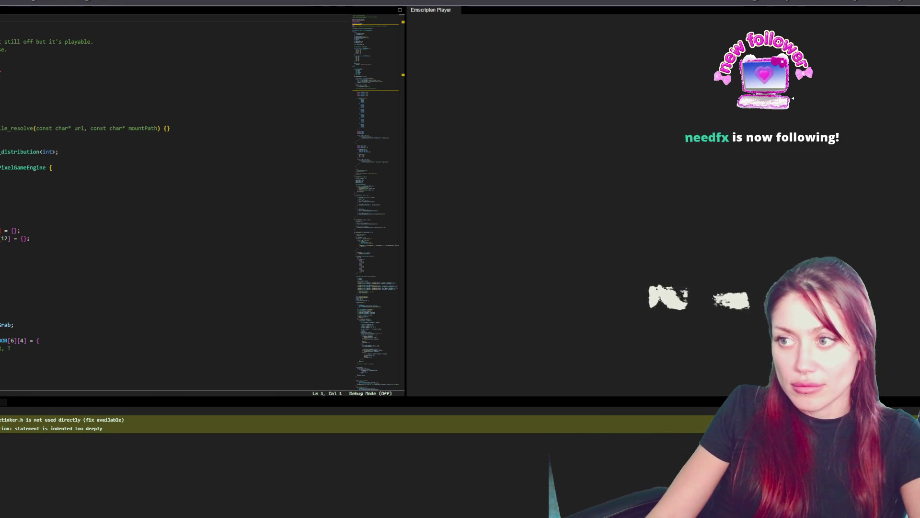
key(F5)
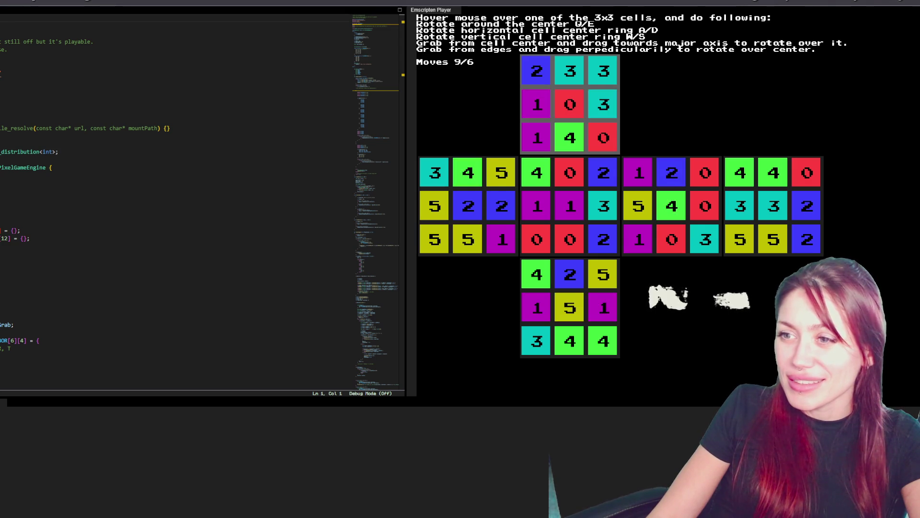
- Turn the cube's middle vertical ring up and back down repeatedly with W and S
key(w)
key(s)
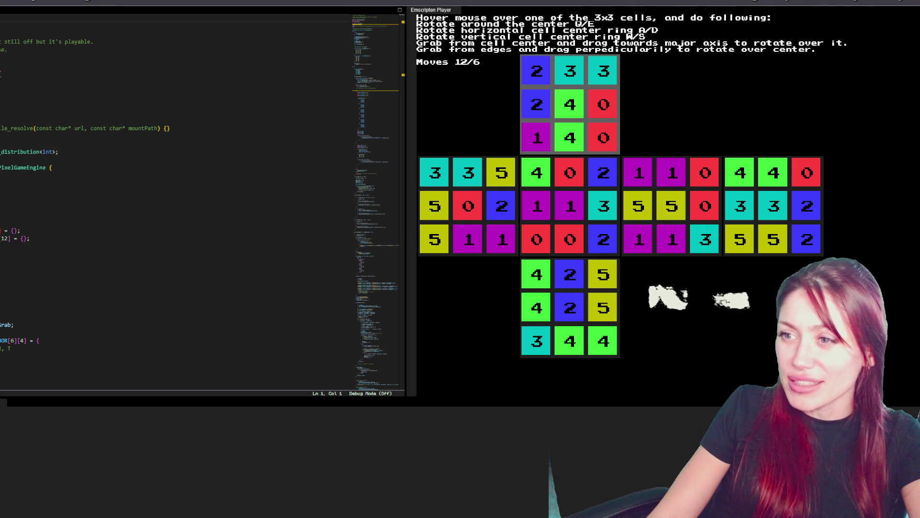
key(w)
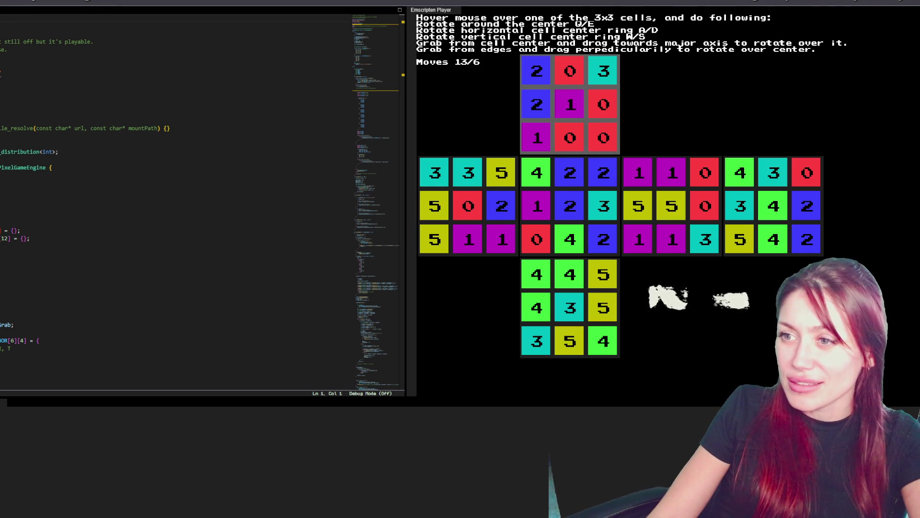
key(w)
key(w)
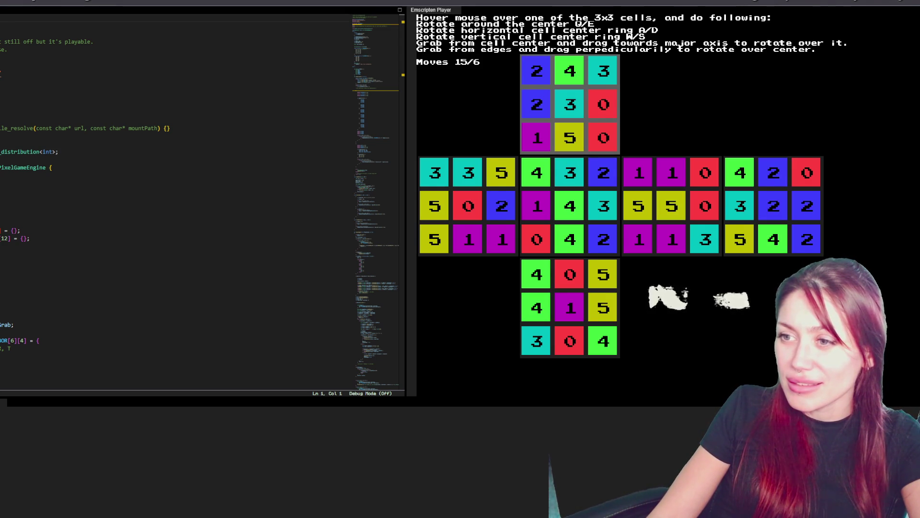
key(s)
key(w)
key(s)
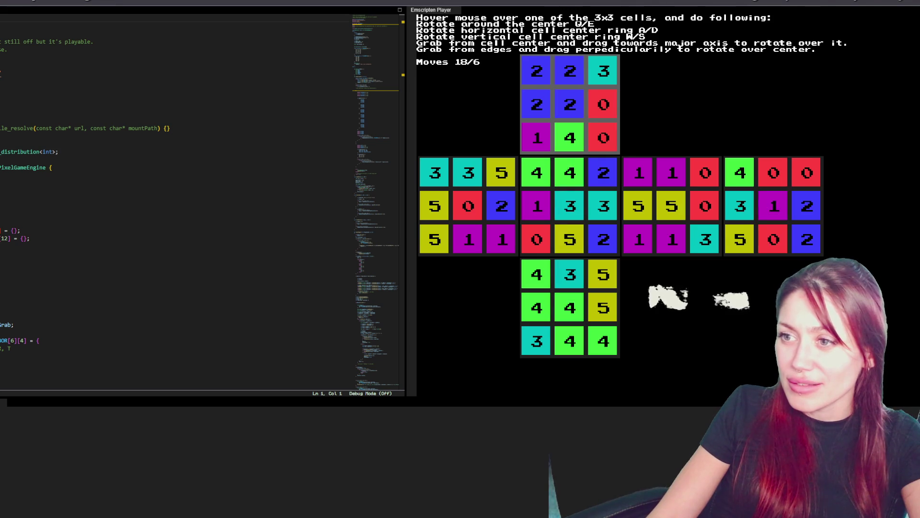
key(w)
key(s)
key(w)
key(s)
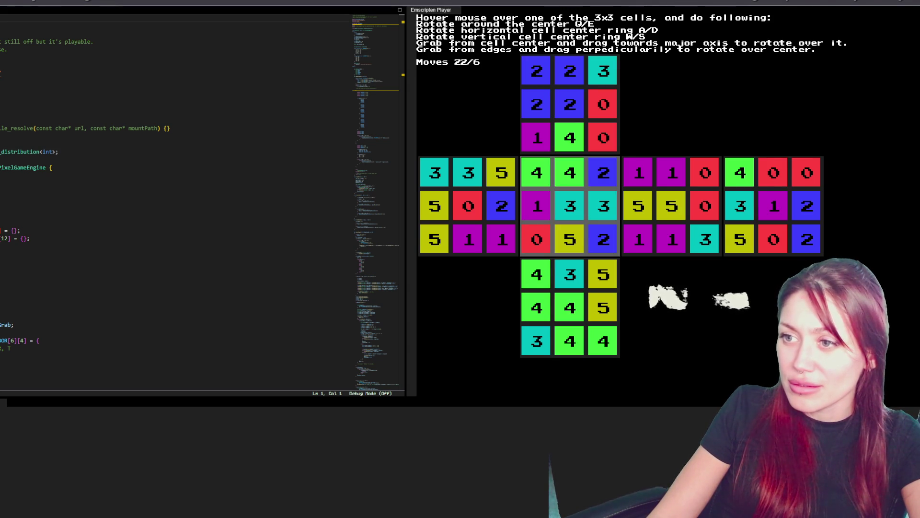
key(w)
key(s)
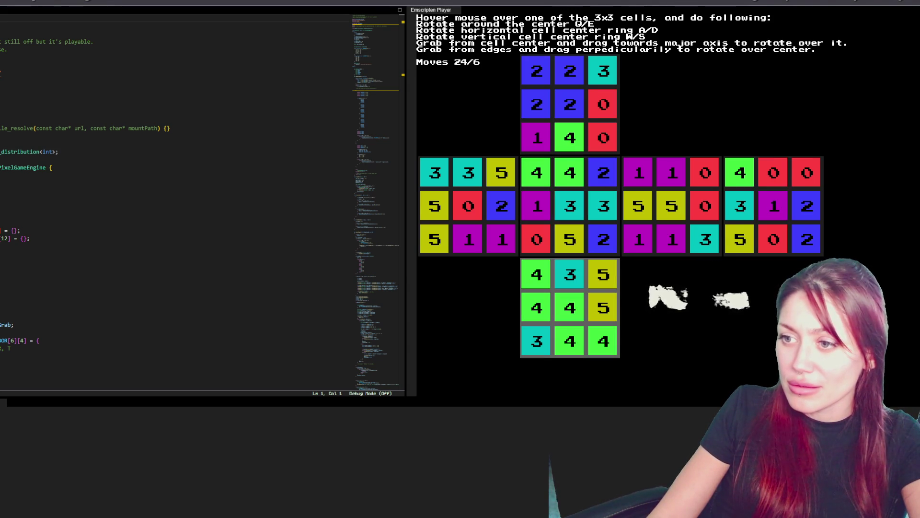
key(w)
key(s)
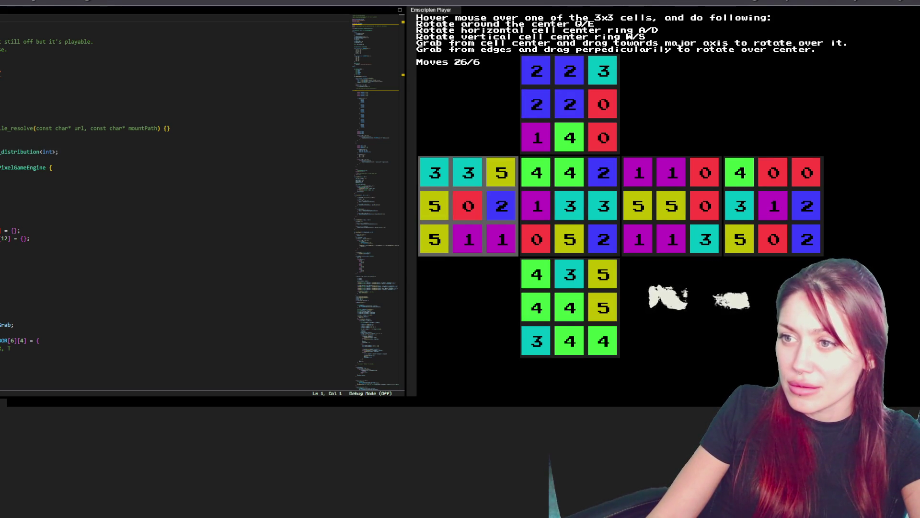
key(w)
key(s)
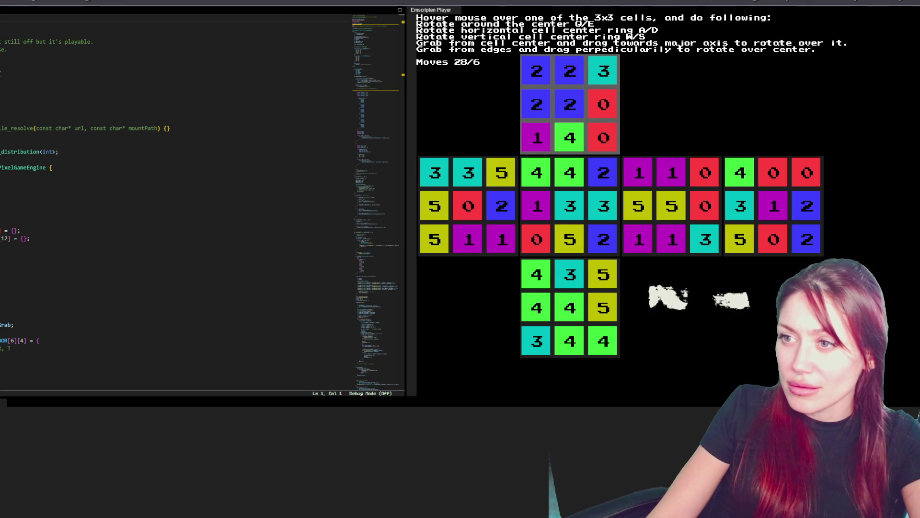
- Test horizontal ring shifts, centre-face rotations and vertical ring turns, reversing each one
key(d)
key(a)
key(w)
key(s)
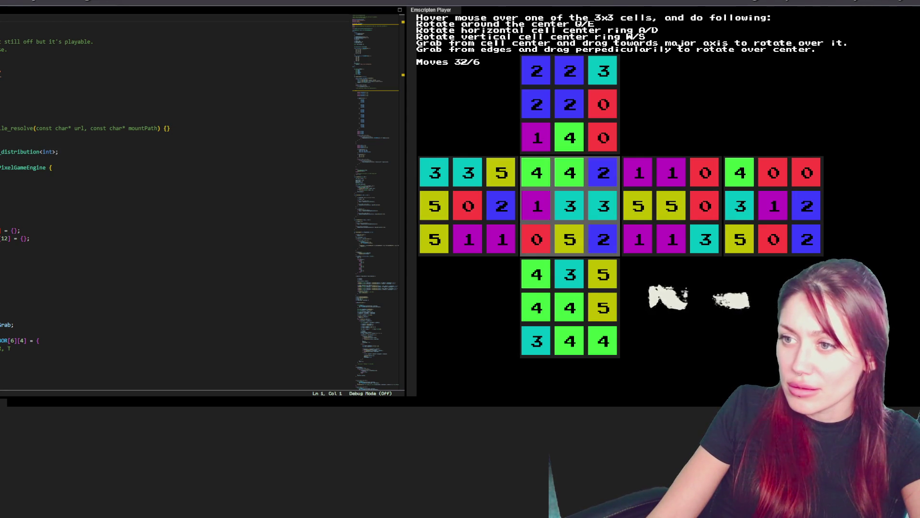
key(e)
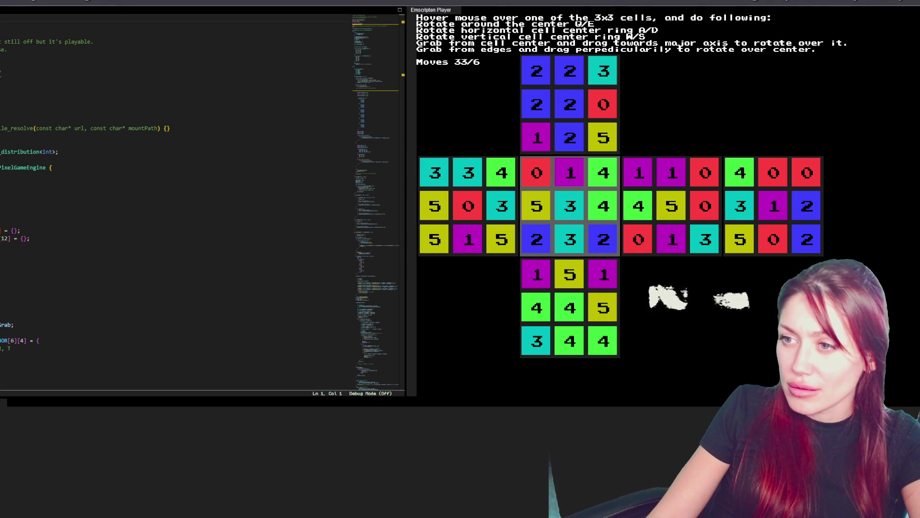
key(q)
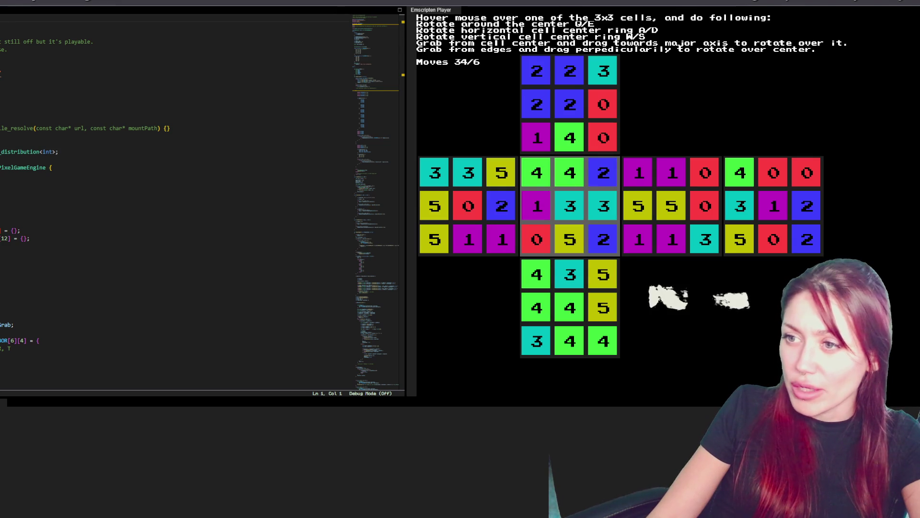
key(a)
key(a)
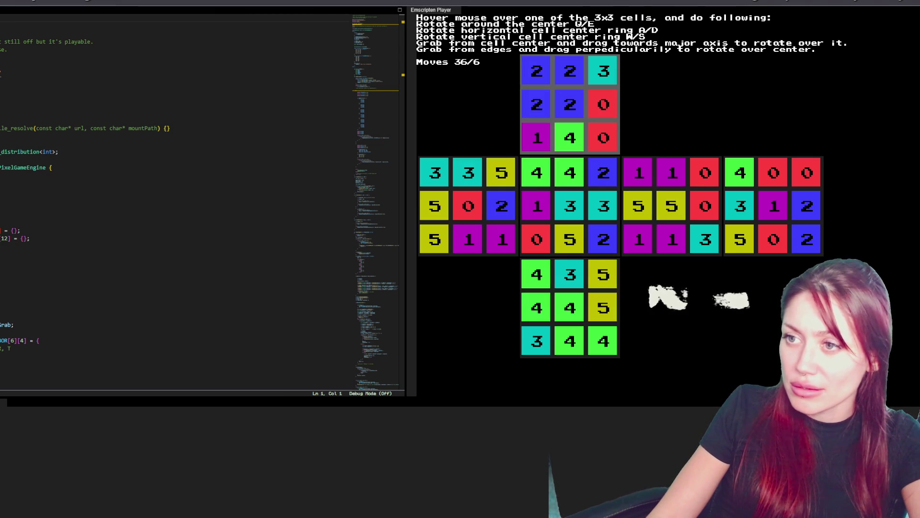
key(d)
key(a)
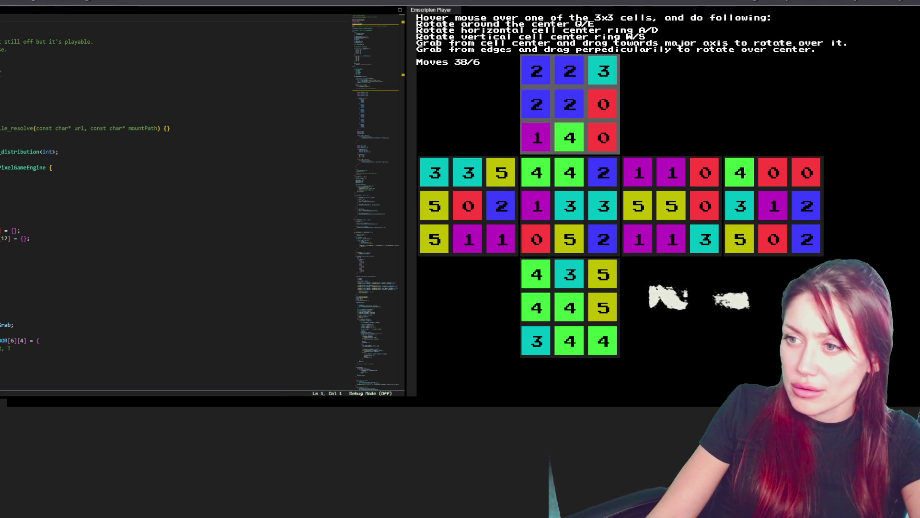
key(a)
key(a)
key(a)
key(a)
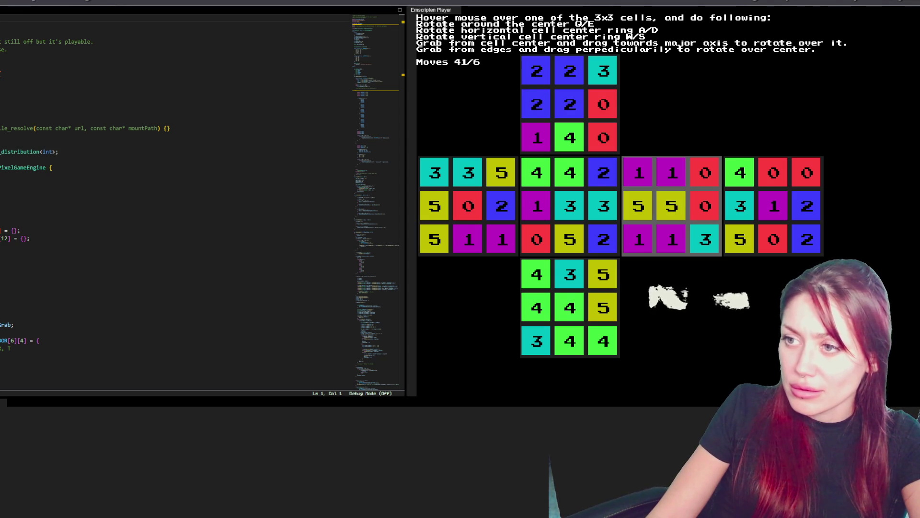
key(s)
key(a)
key(d)
key(w)
key(a)
key(d)
key(s)
key(w)
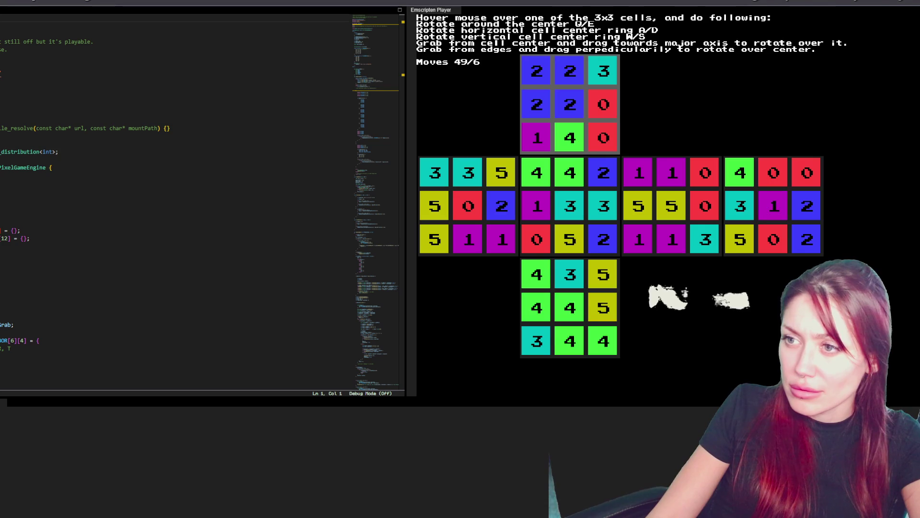
key(s)
key(w)
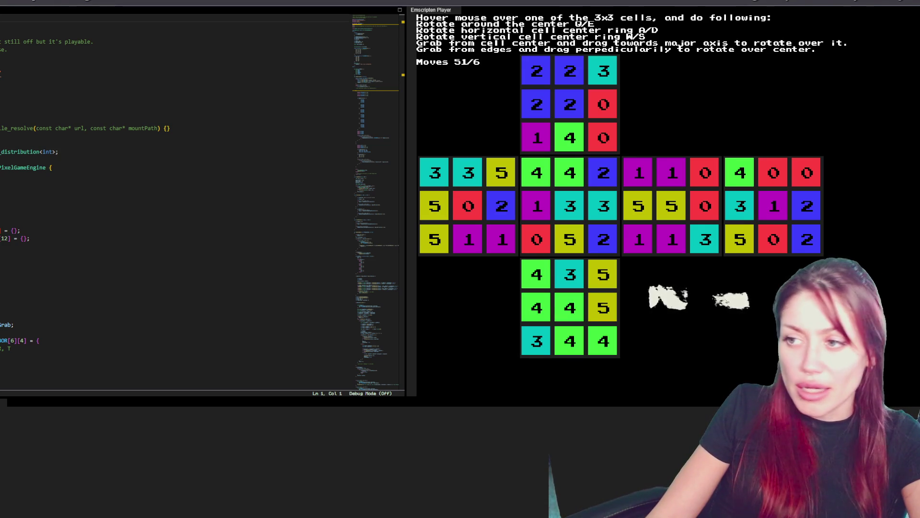
- Turn the right and bottom faces' vertical rings and undo each, bringing Moves to 67
key(w)
key(s)
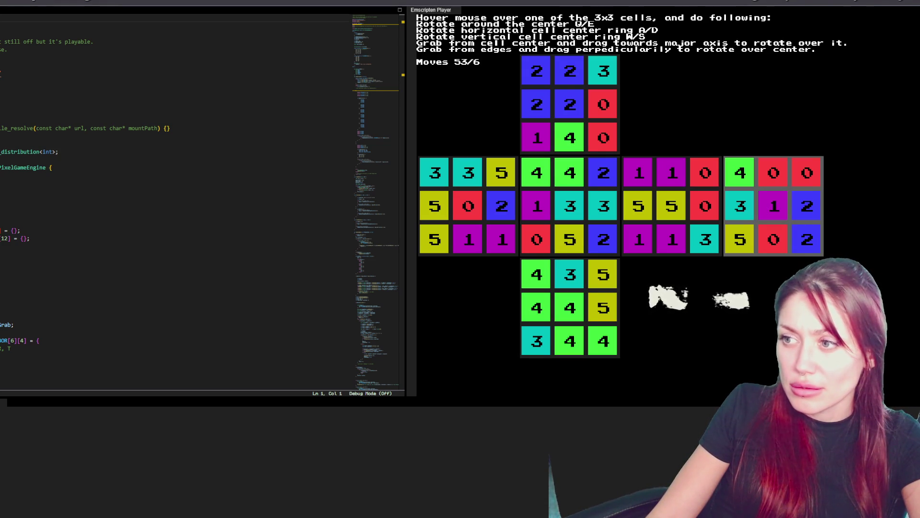
key(w)
key(s)
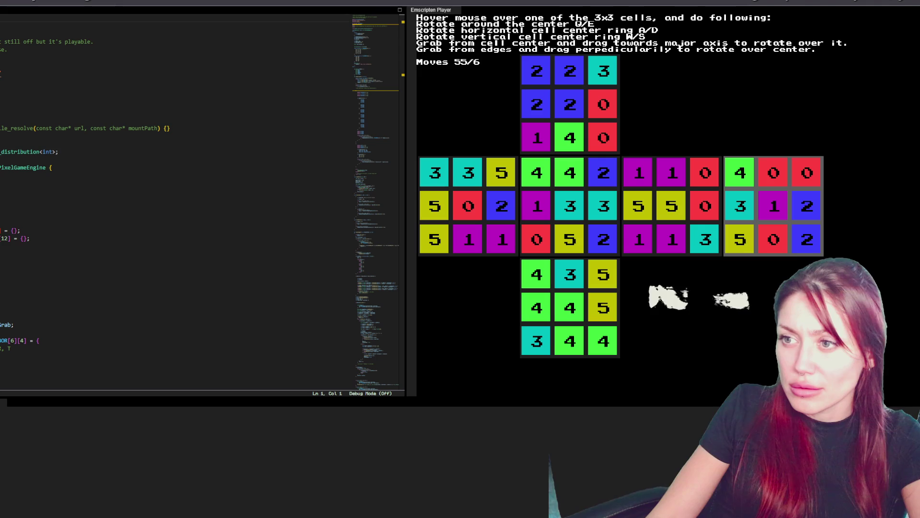
key(w)
key(s)
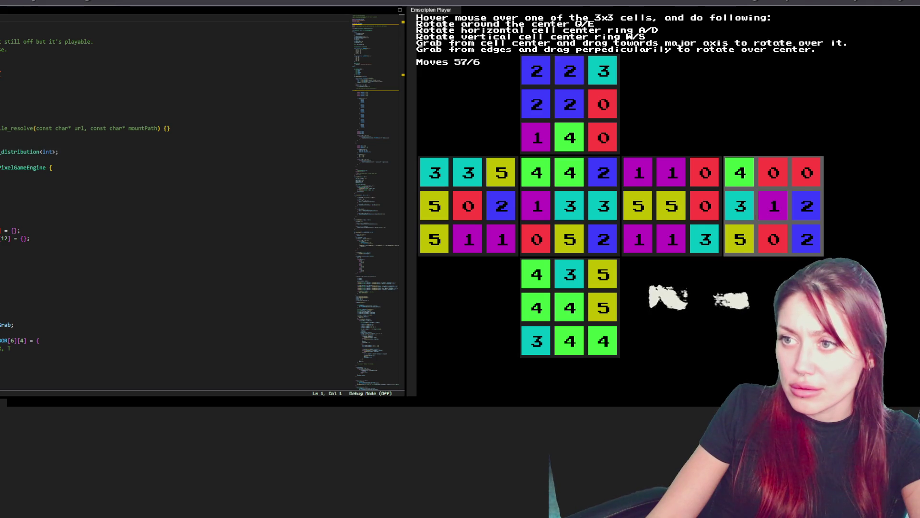
key(w)
key(s)
key(w)
key(s)
key(w)
key(s)
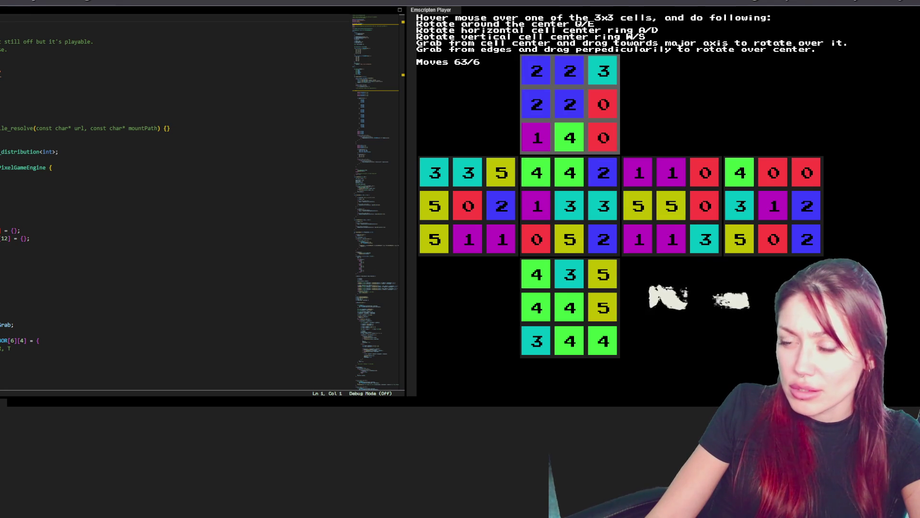
- Turn the vertical middle ring and the left and front faces' vertical rings back and forth
key(w)
key(s)
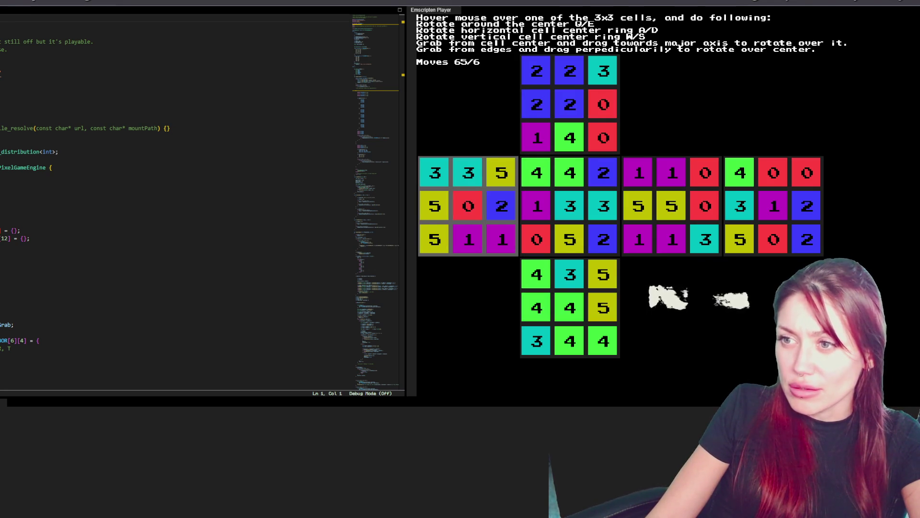
key(w)
key(s)
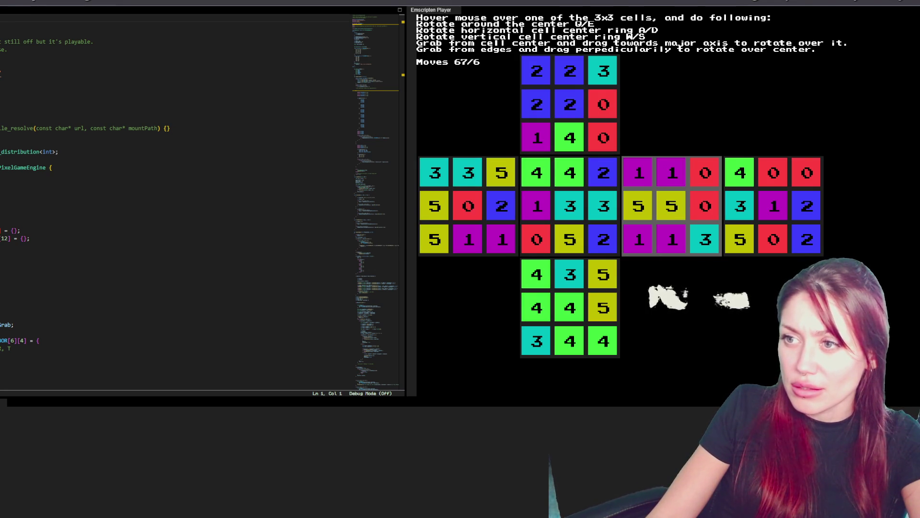
key(s)
key(w)
key(w)
key(s)
key(w)
key(w)
key(w)
key(s)
key(a)
key(d)
key(w)
key(s)
key(w)
key(s)
key(w)
key(s)
key(w)
key(s)
key(w)
key(s)
- Shift the middle horizontal row left and right, mixing in face rotations and middle ring turns
key(a)
key(a)
key(d)
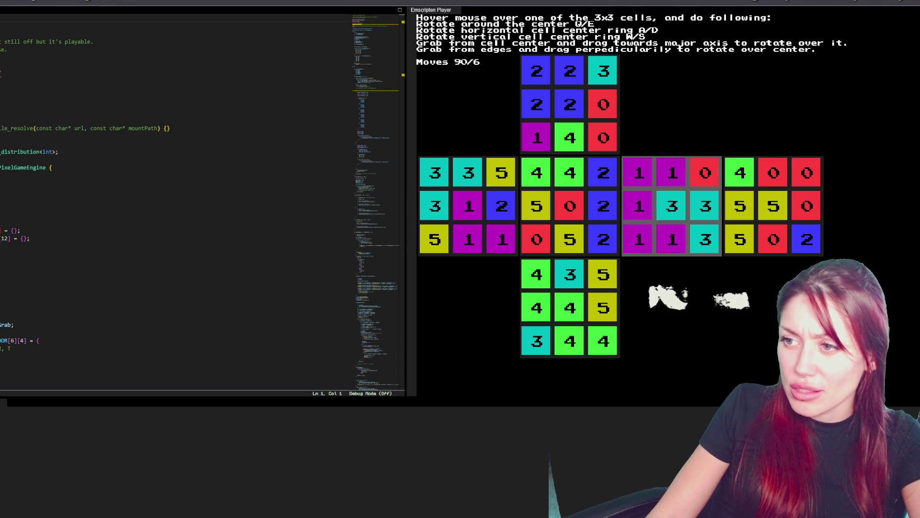
key(d)
key(d)
key(s)
key(w)
key(s)
key(d)
key(a)
key(d)
key(s)
key(q)
key(d)
key(s)
key(w)
key(s)
key(d)
key(s)
key(d)
key(q)
key(w)
key(d)
key(a)
key(s)
key(d)
key(w)
key(a)
key(s)
key(a)
key(s)
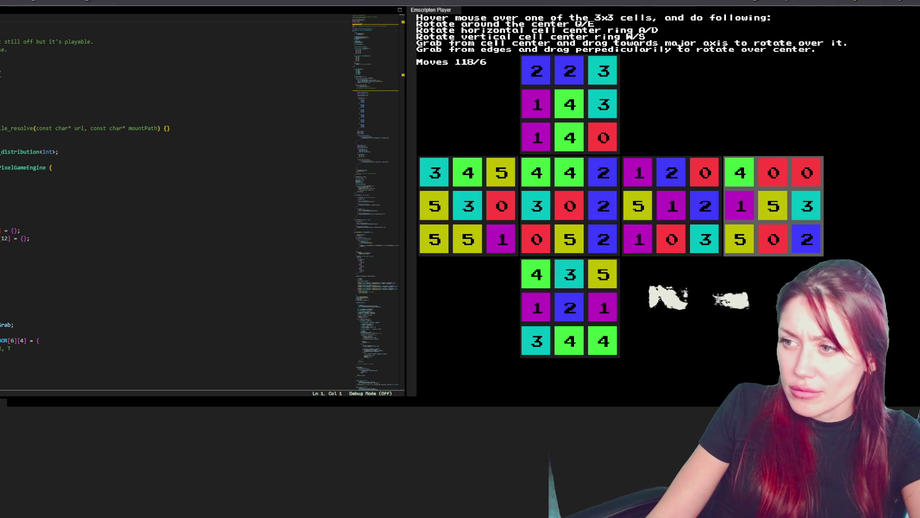
key(d)
key(a)
- Spin the centre vertical ring and rings around the front, right and left faces to 191 moves
key(s)
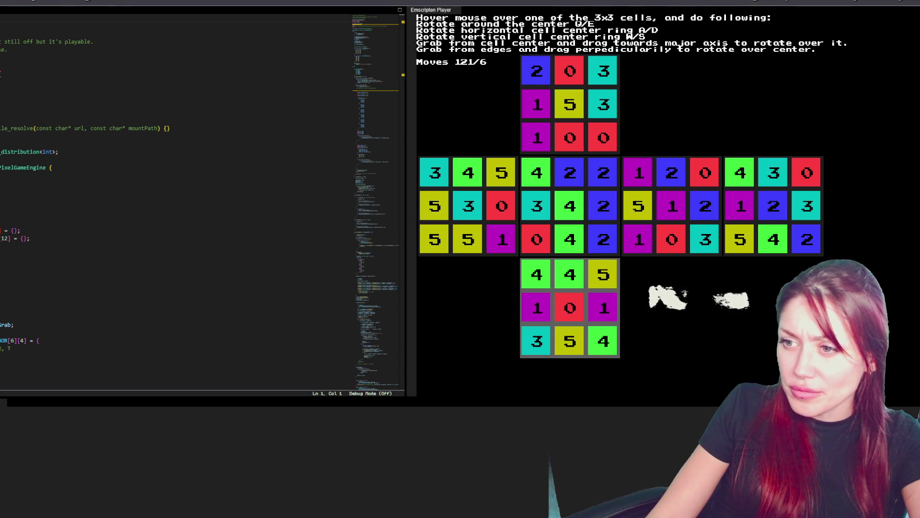
key(s)
key(s)
key(w)
key(s)
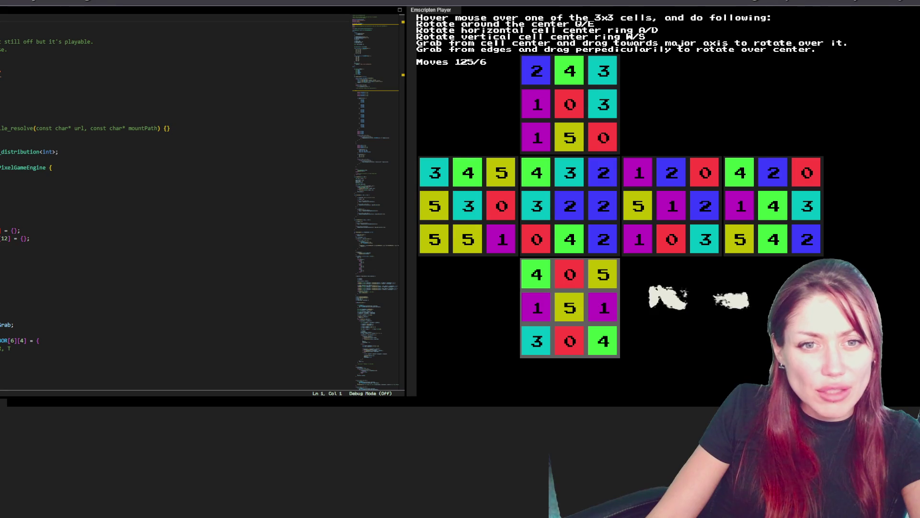
key(s)
key(s)
key(w)
key(s)
key(w)
key(s)
key(s)
key(d)
key(s)
key(s)
key(s)
key(s)
key(s)
key(s)
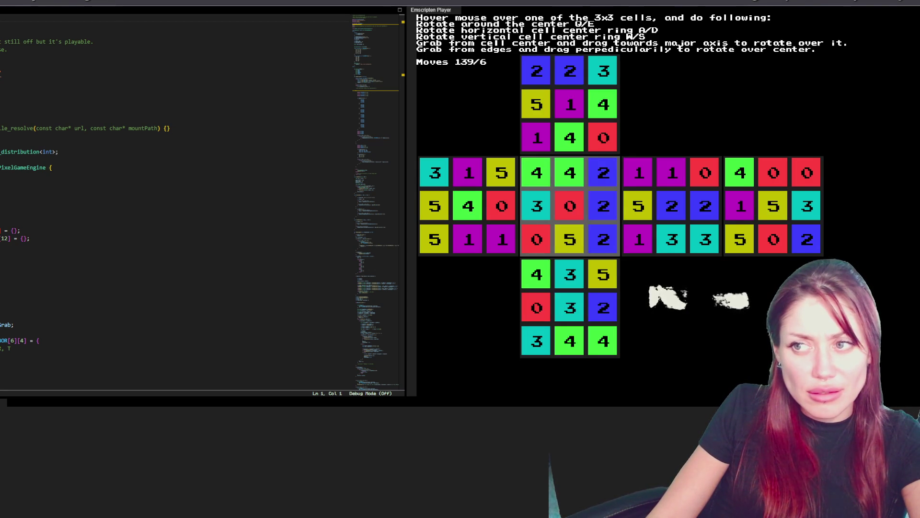
key(d)
key(s)
key(s)
key(a)
key(a)
key(s)
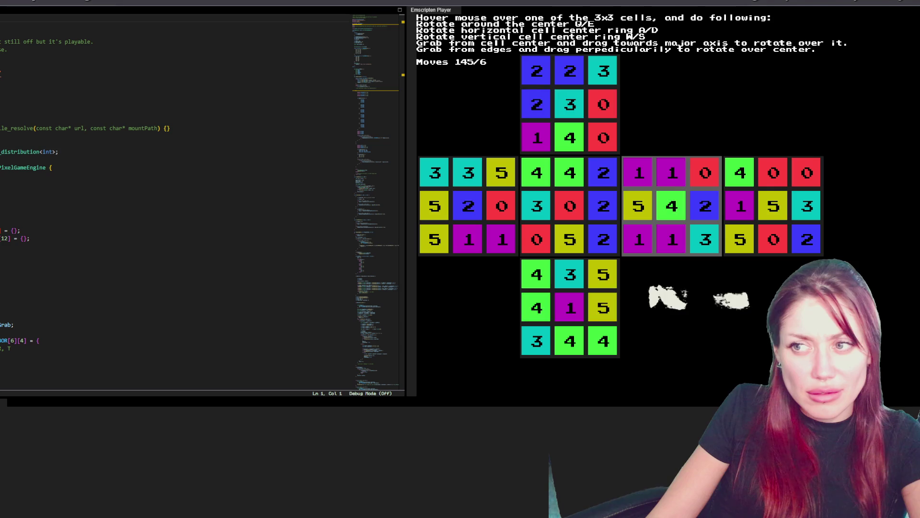
key(s)
key(s)
key(s)
key(s)
key(s)
key(s)
key(s)
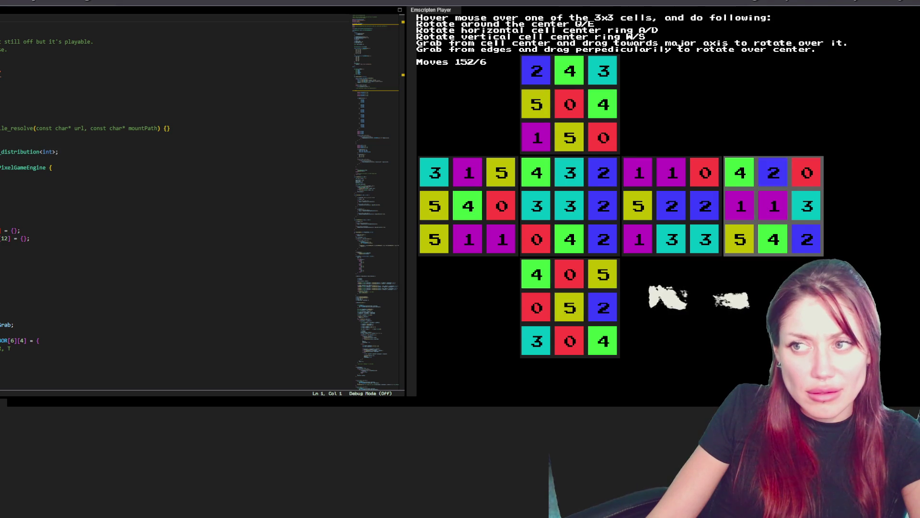
key(s)
key(s)
key(s)
key(s)
key(s)
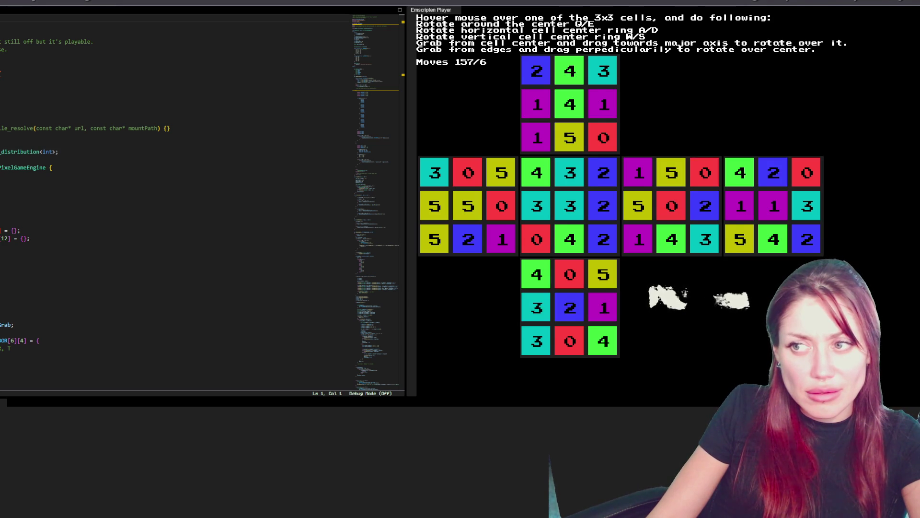
key(s)
key(s)
key(s)
key(s)
key(s)
key(s)
key(s)
key(s)
key(s)
key(s)
key(s)
key(s)
key(s)
key(s)
key(s)
key(s)
key(s)
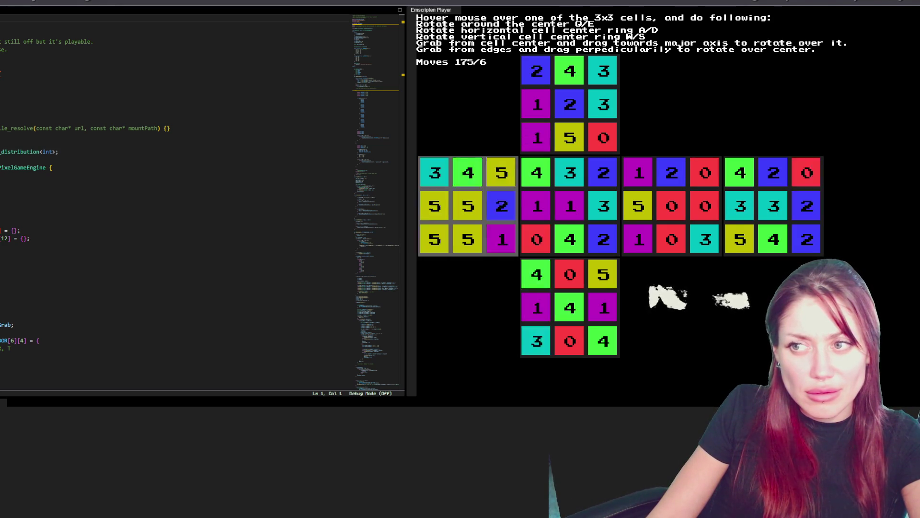
key(s)
key(s)
key(s)
key(s)
key(s)
key(s)
key(s)
key(s)
key(s)
key(s)
key(s)
key(s)
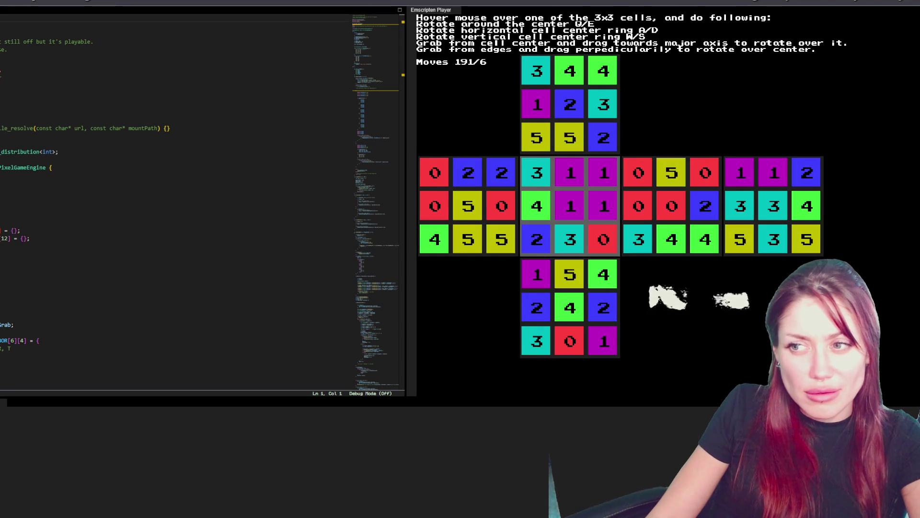
key(s)
key(s)
key(s)
key(s)
key(s)
key(s)
key(s)
key(s)
key(s)
key(s)
key(s)
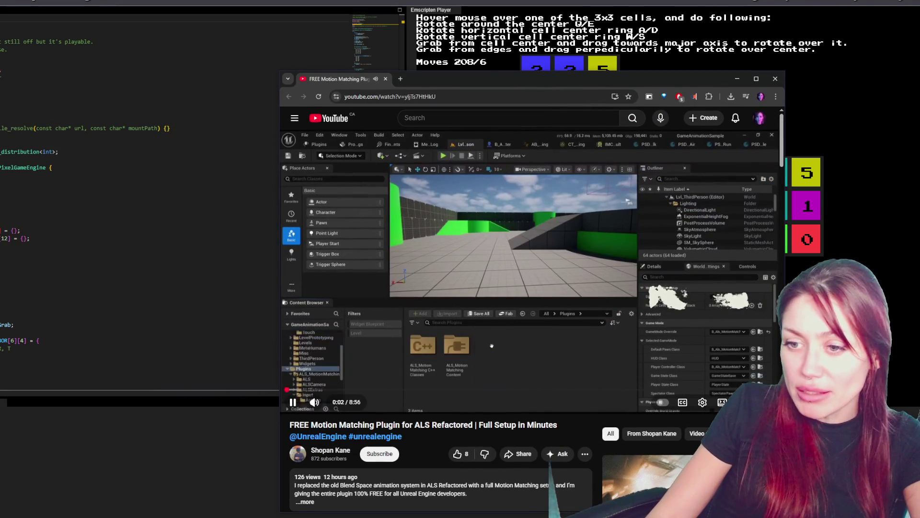
- Mute the Motion Matching plugin video and skip ahead to about 7:48
key(m)
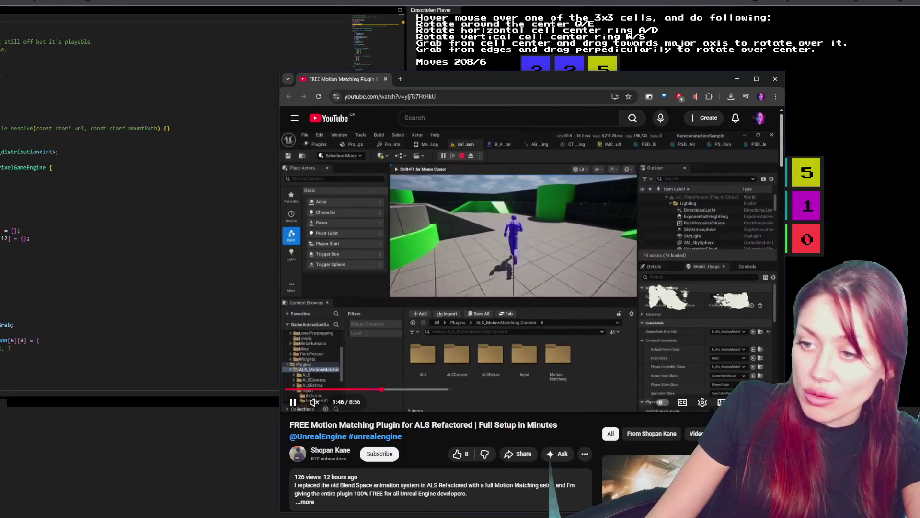
drag(469, 389, 712, 389)
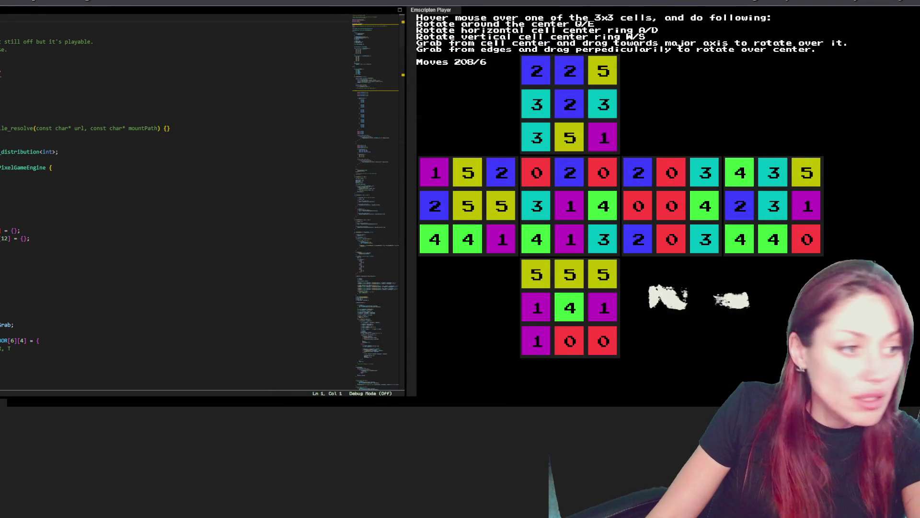